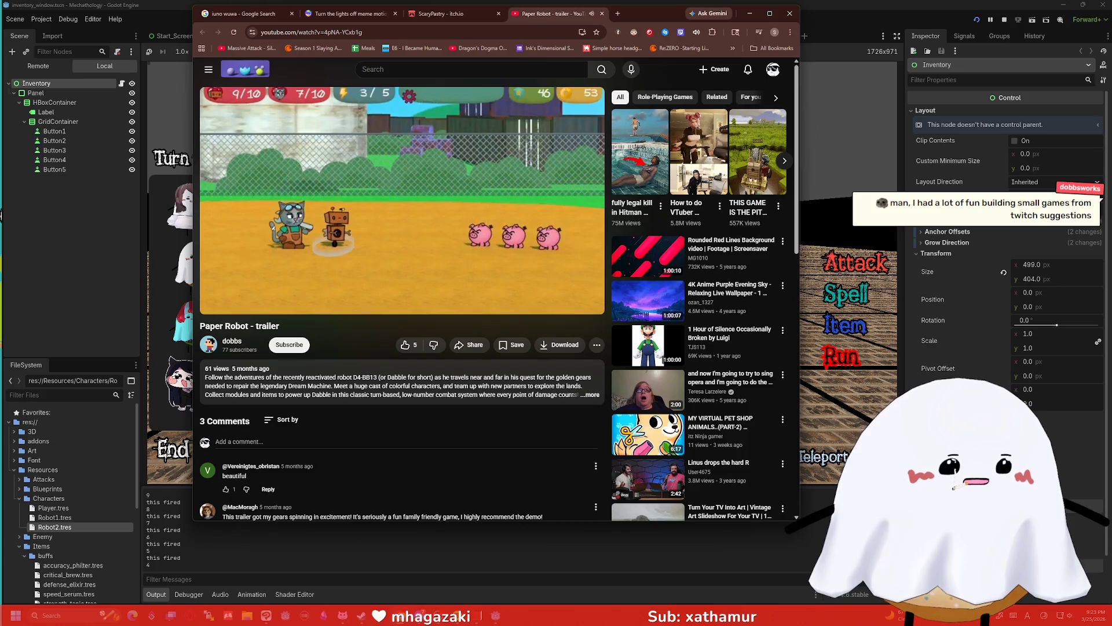
- Resume the Paper Robot trailer, watch it in fullscreen, then exit fullscreen
left_click(597, 290)
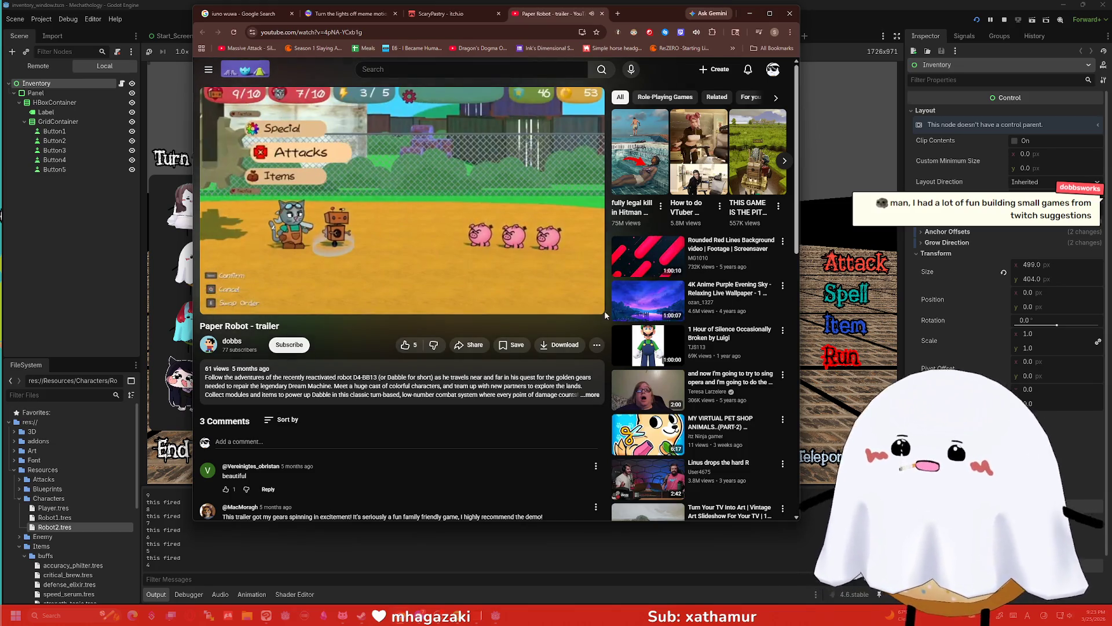
left_click(592, 305)
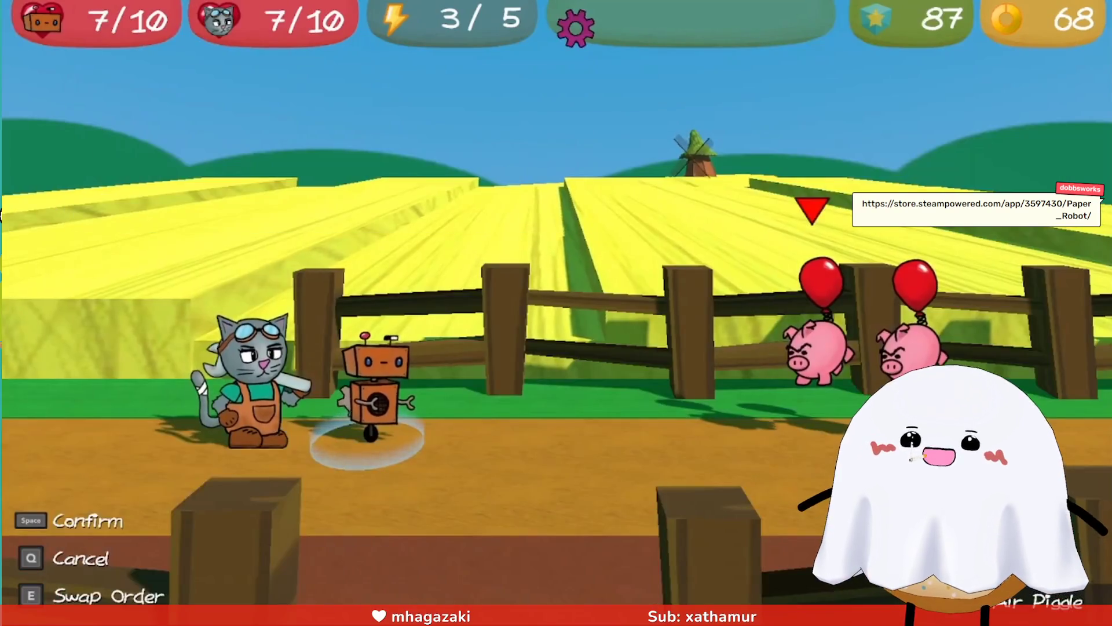
mouse_move(926, 356)
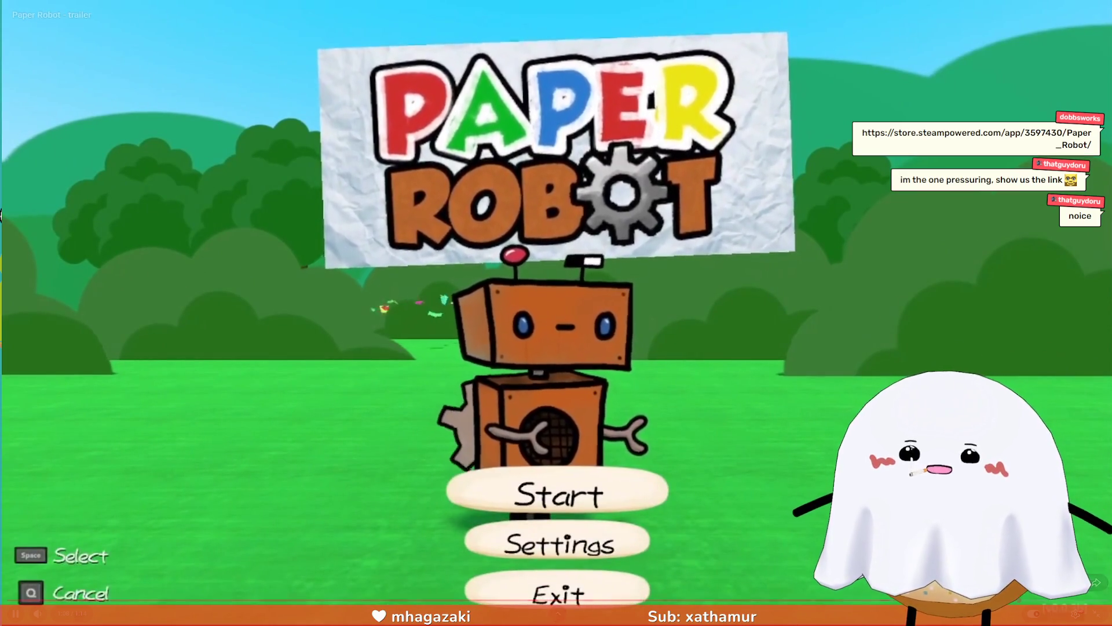
key("Escape")
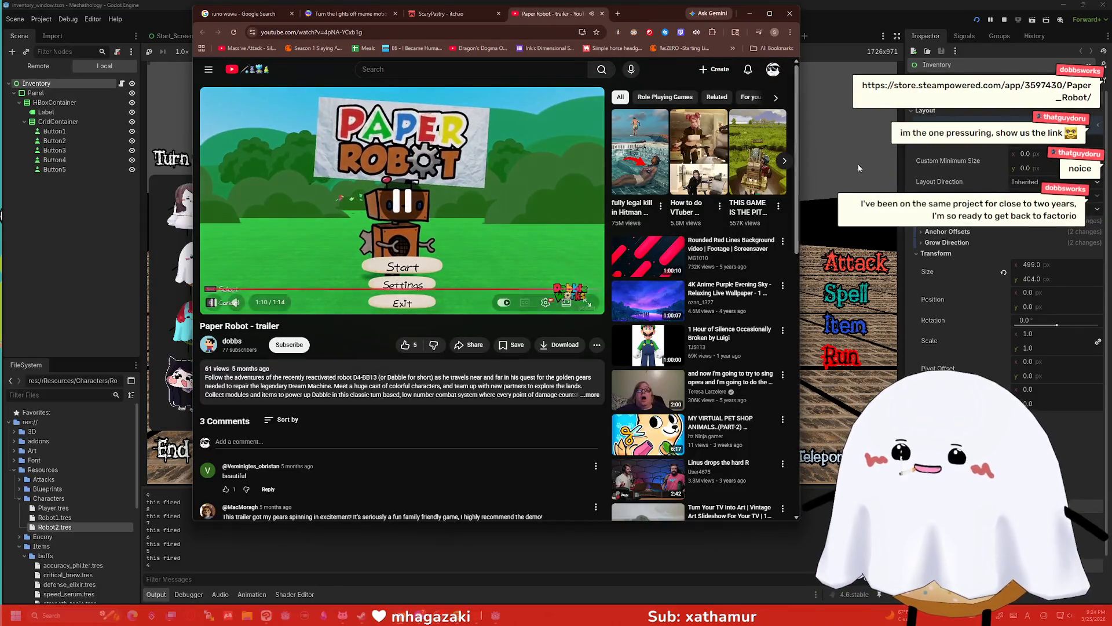
- Open the Paper Robot Steam store page in a new tab from the copied link
key("ctrl+t")
type("store.steampowered.com/app/3597430/Paper_Robot/")
key("Return")
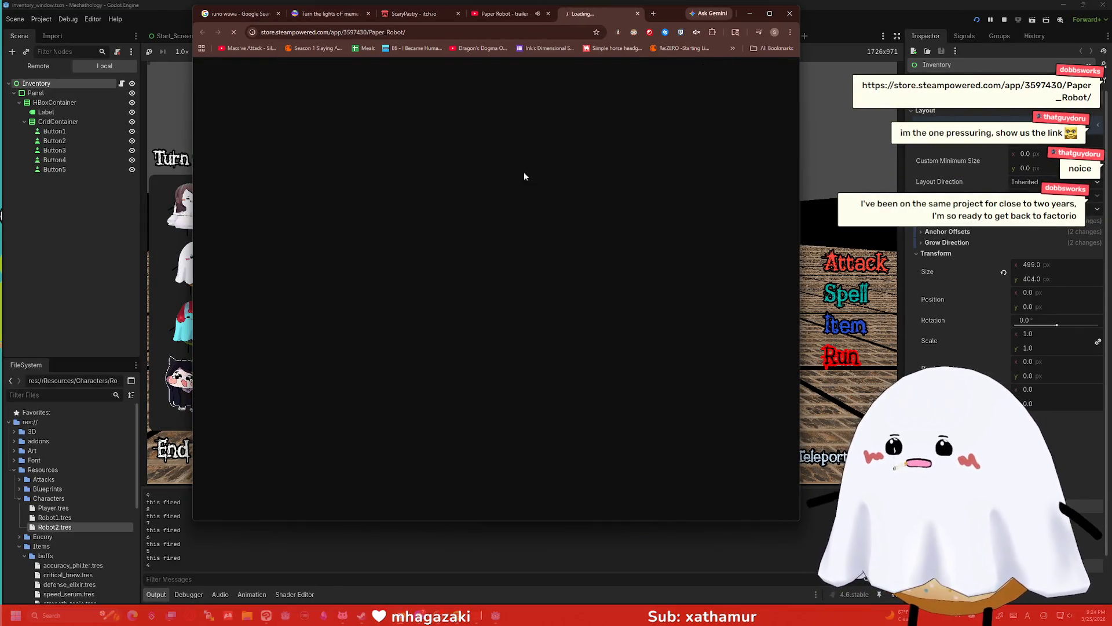
- Add Paper Robot to the Steam wishlist and follow the game
scroll(288, 232, "down", 3)
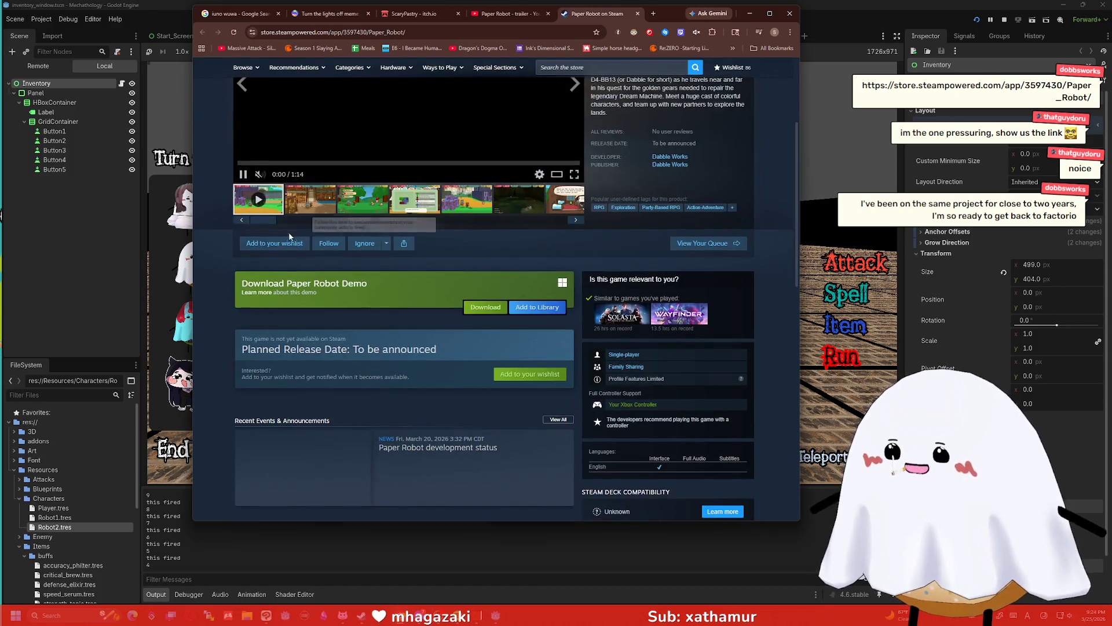
left_click(294, 252)
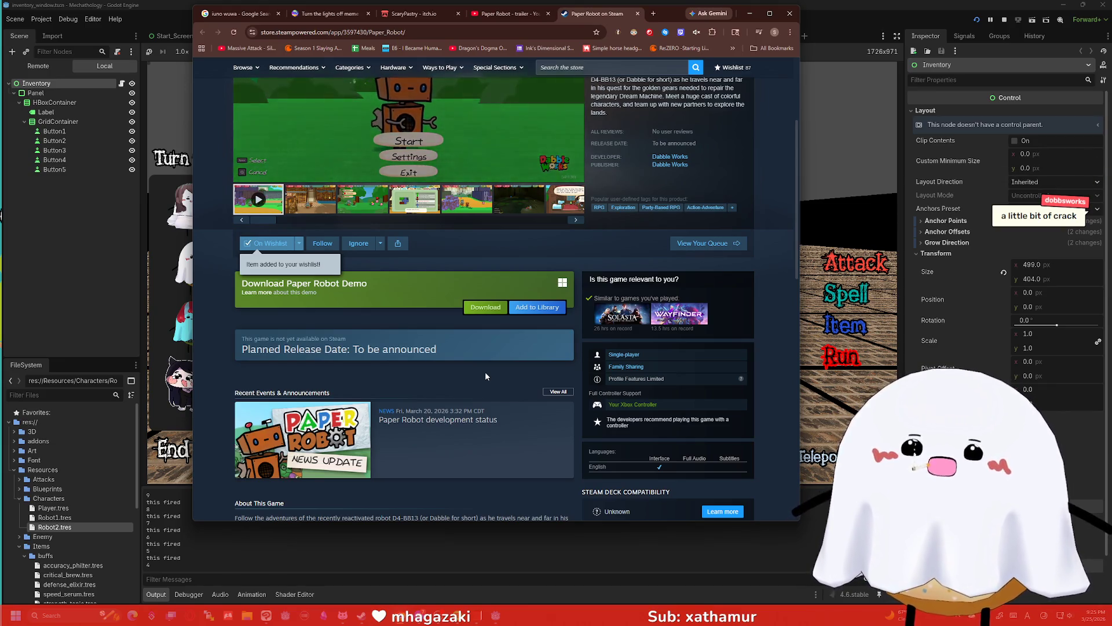
mouse_move(599, 318)
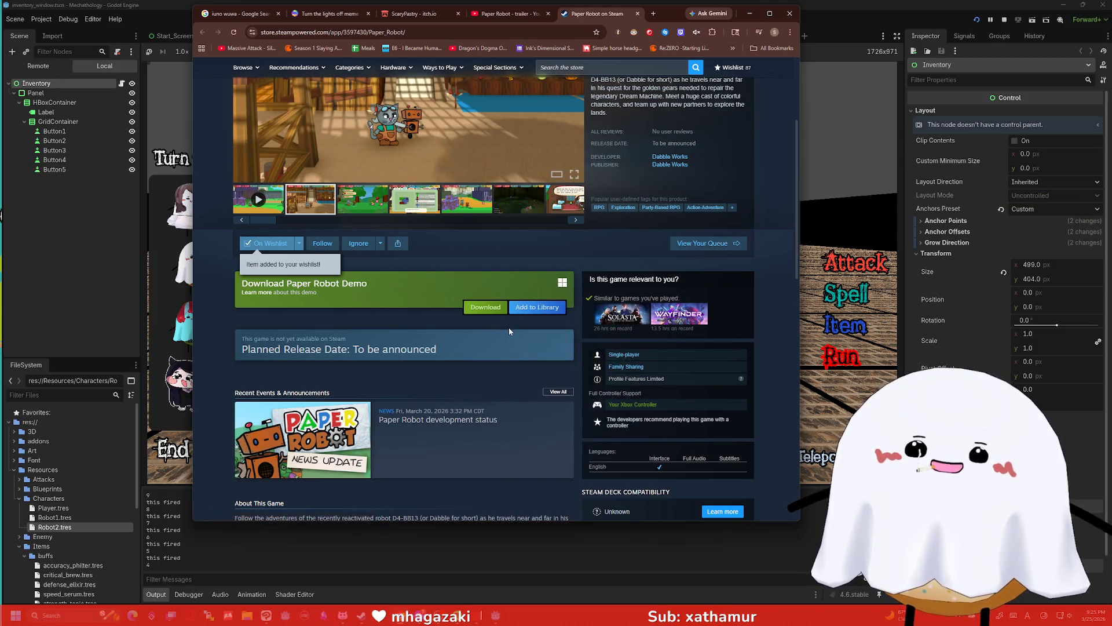
mouse_move(676, 321)
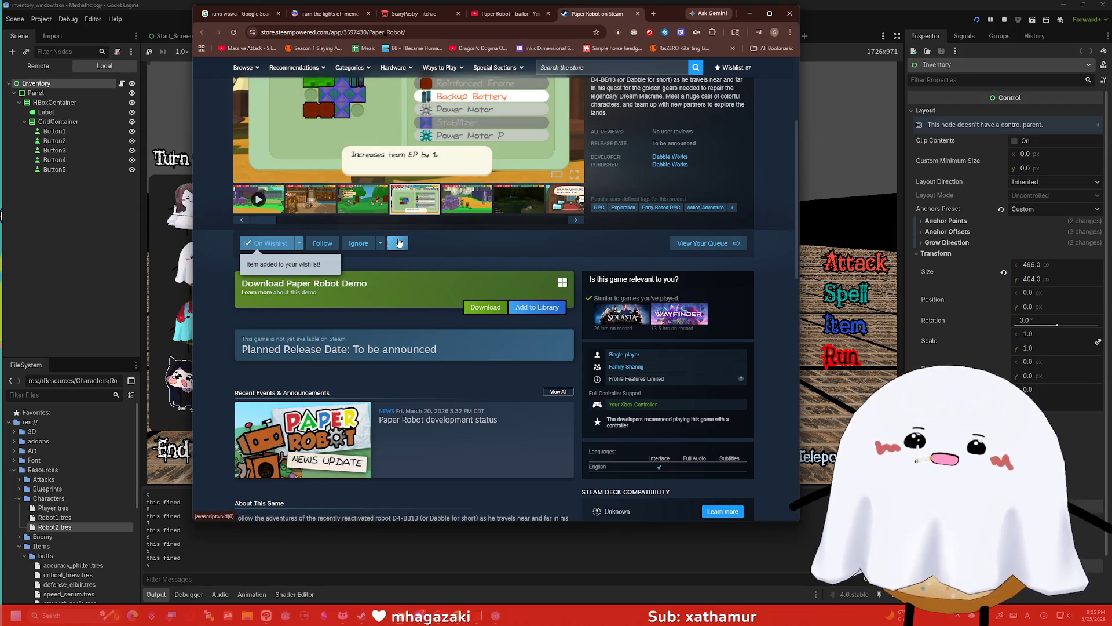
left_click(323, 243)
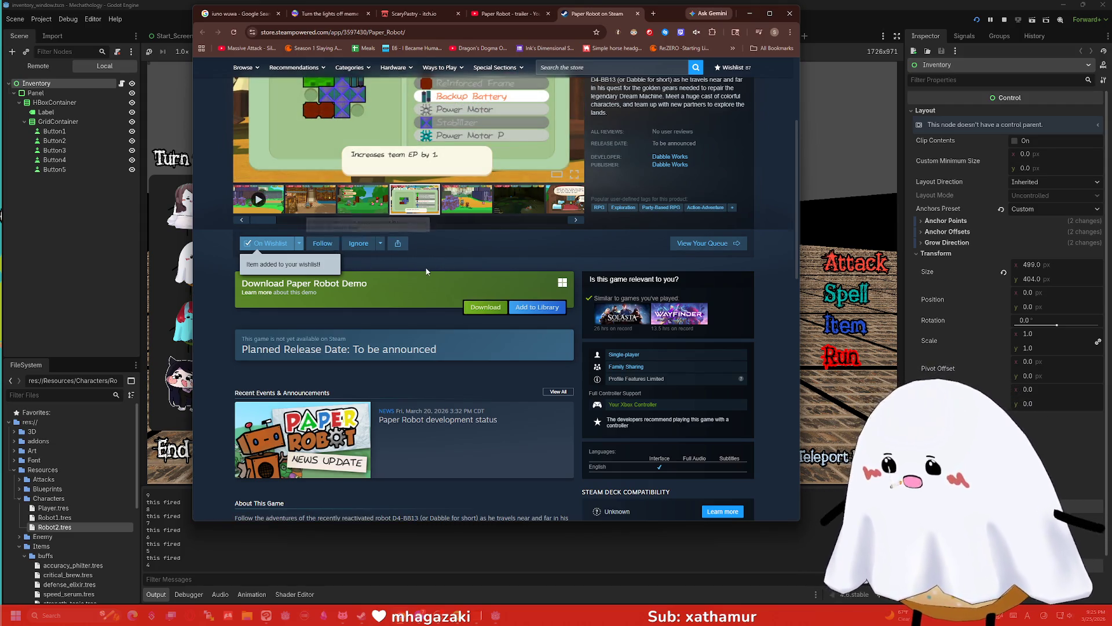
- Open the Paper Robot community discussion forum in a new tab
scroll(559, 184, "up", 3)
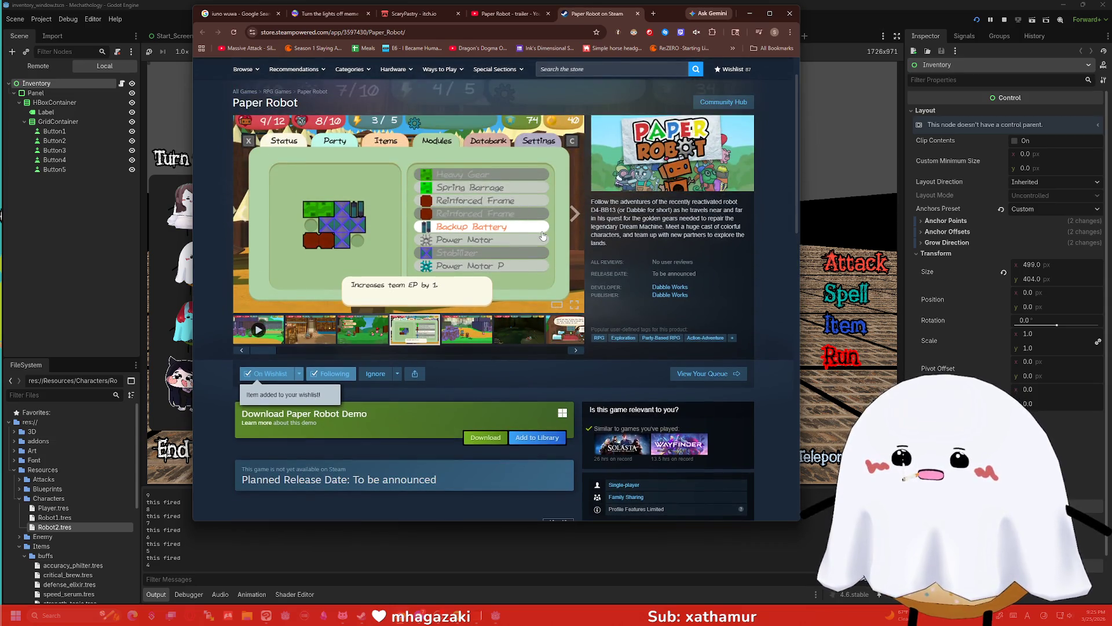
scroll(539, 226, "down", 5)
left_click(613, 450)
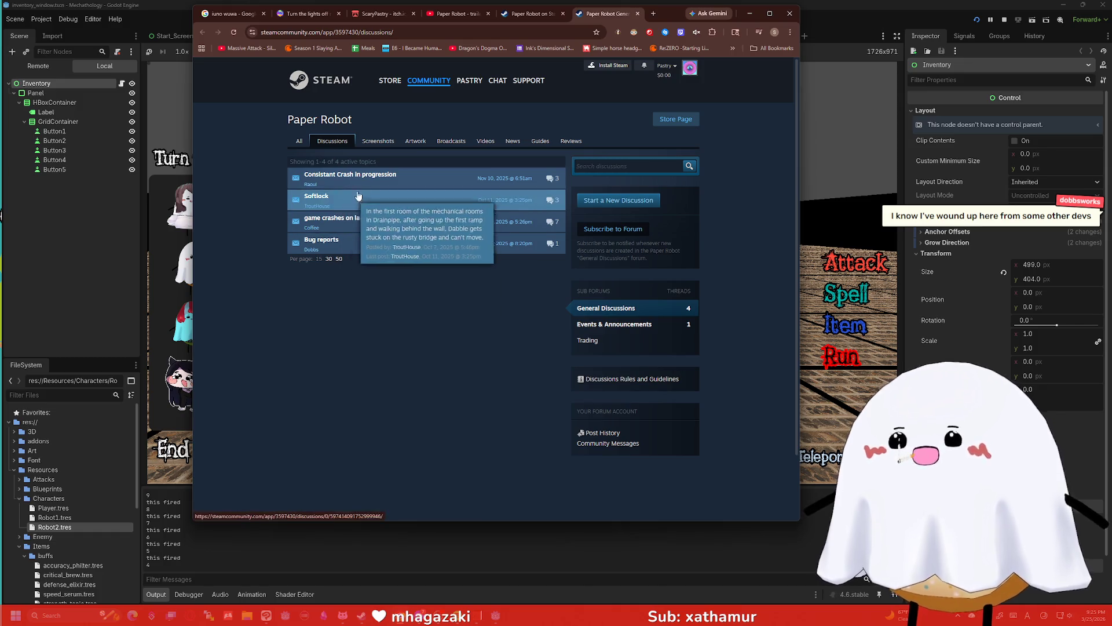
- Look over the General Discussions list, then close both the discussions and store page tabs
mouse_move(371, 195)
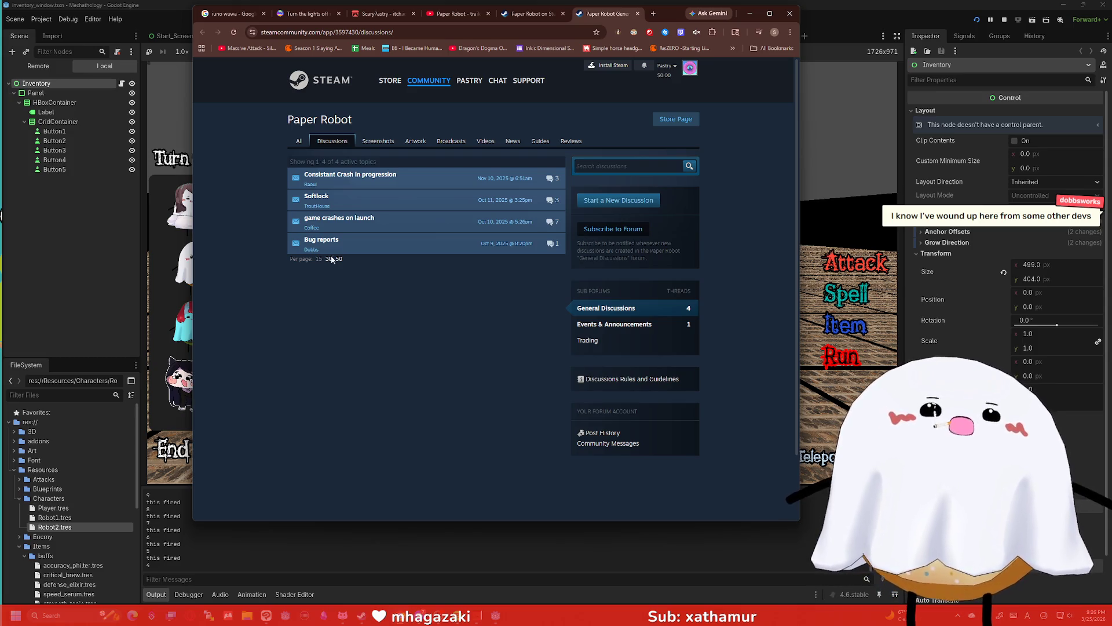
left_click(639, 13)
left_click(638, 14)
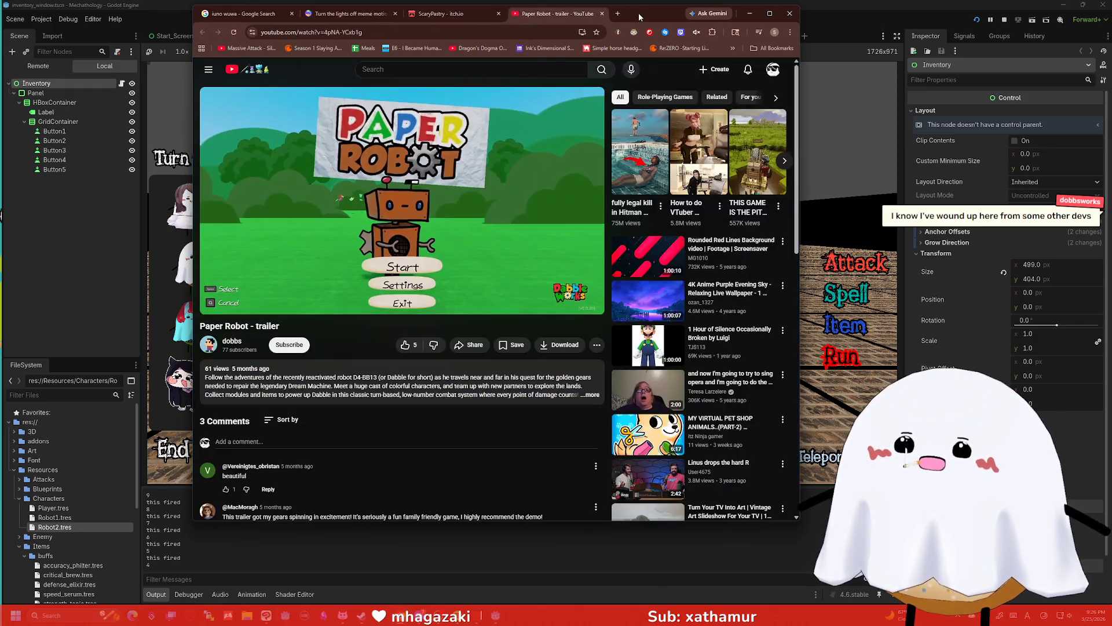
- Close the trailer, ScaryPastry itch.io and meme motion ko-fi tabs, then the Chrome window
left_click(602, 14)
left_click(499, 13)
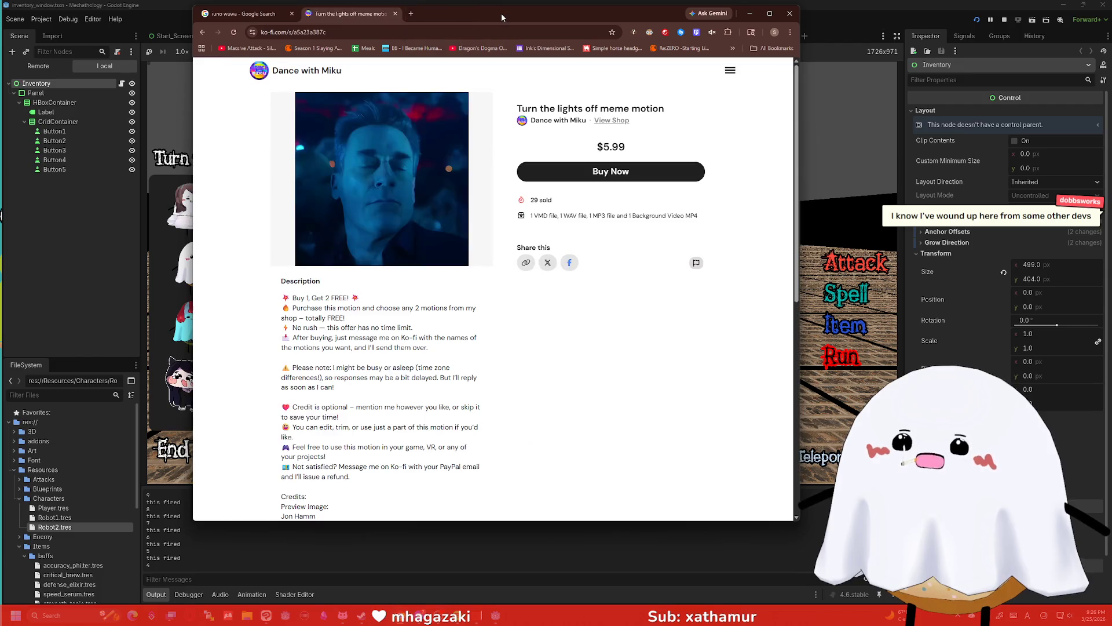
left_click(396, 14)
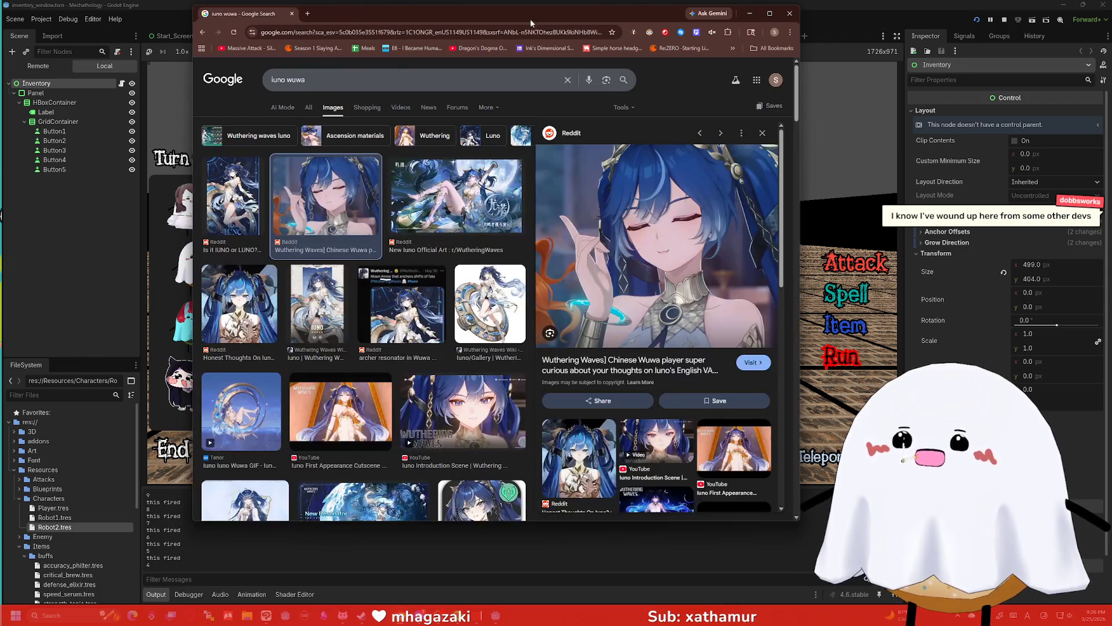
left_click(790, 13)
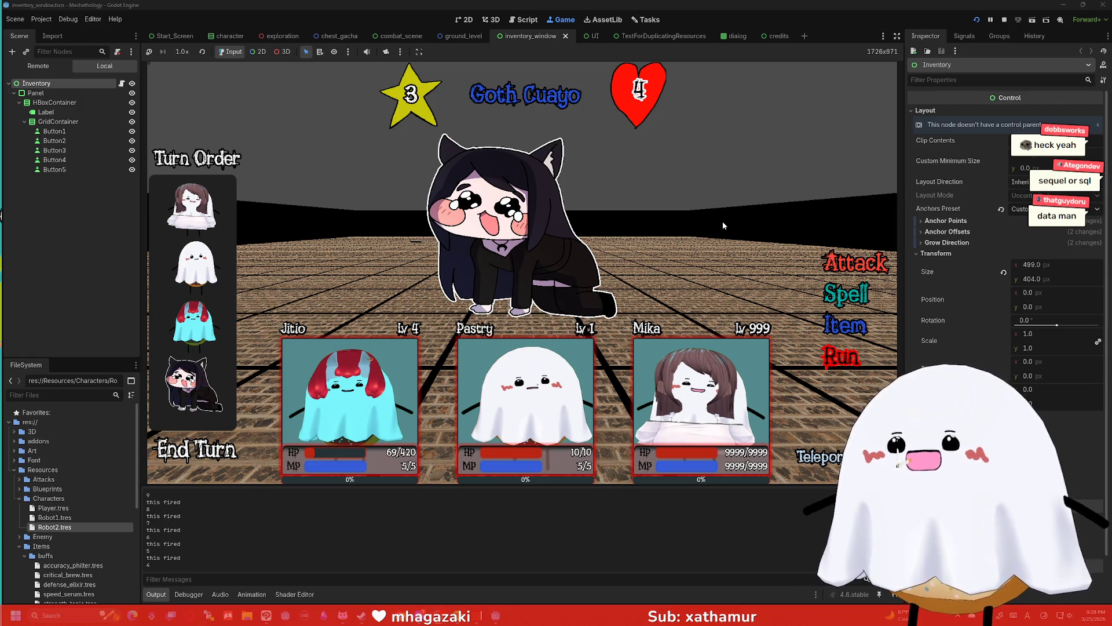
- Stop the running combat game to return to combat_scene.gd in the script editor
left_click(1005, 19)
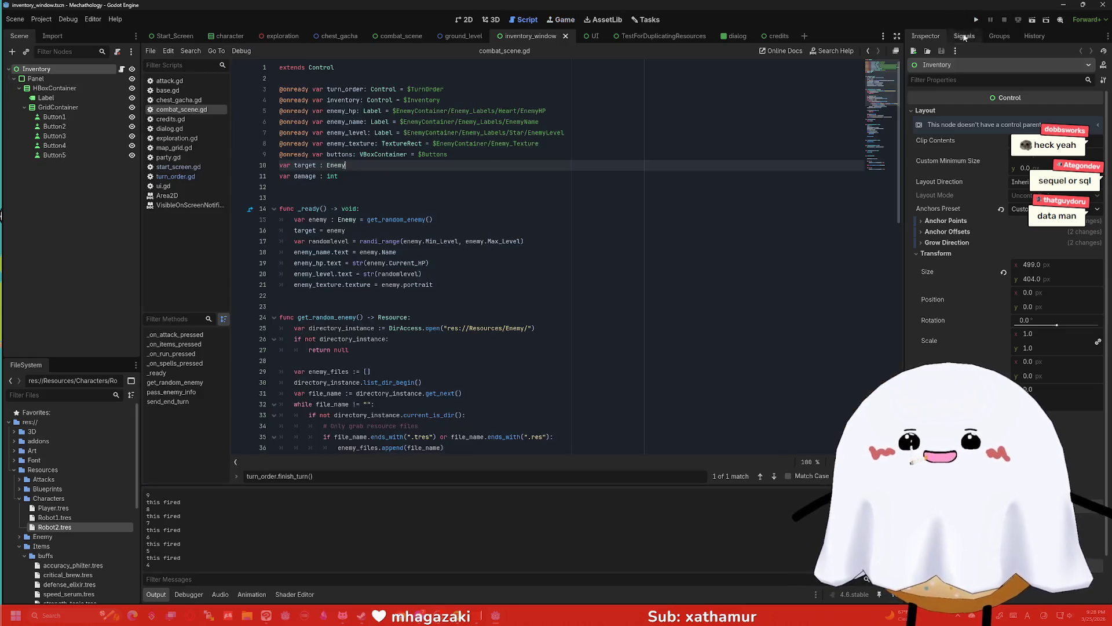
left_click(670, 177)
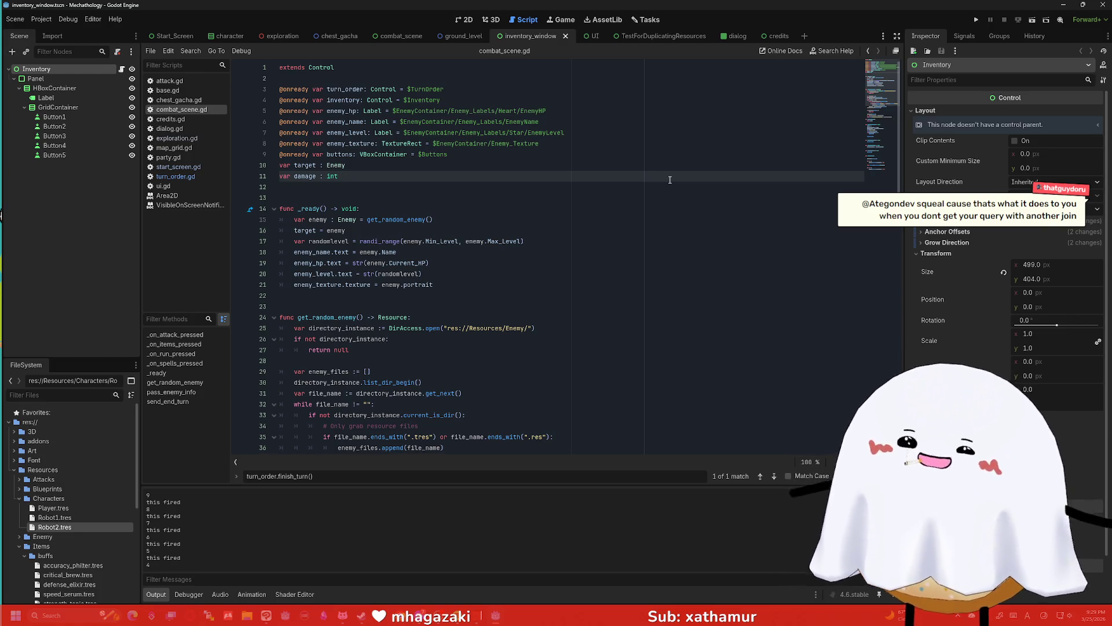
scroll(552, 137, "down", 2)
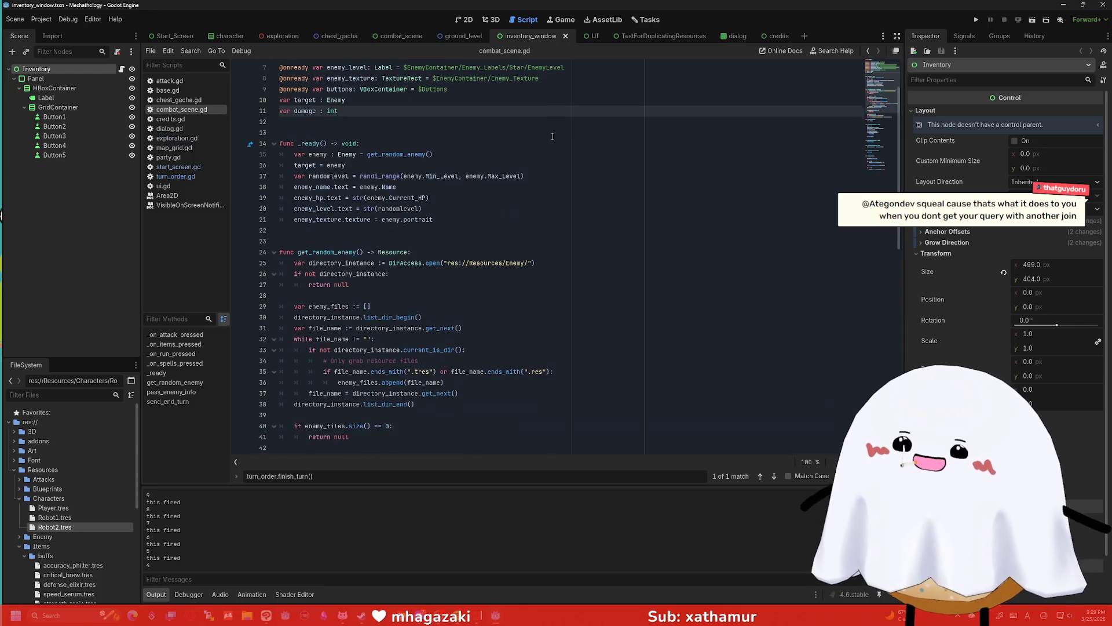
scroll(479, 157, "down", 2)
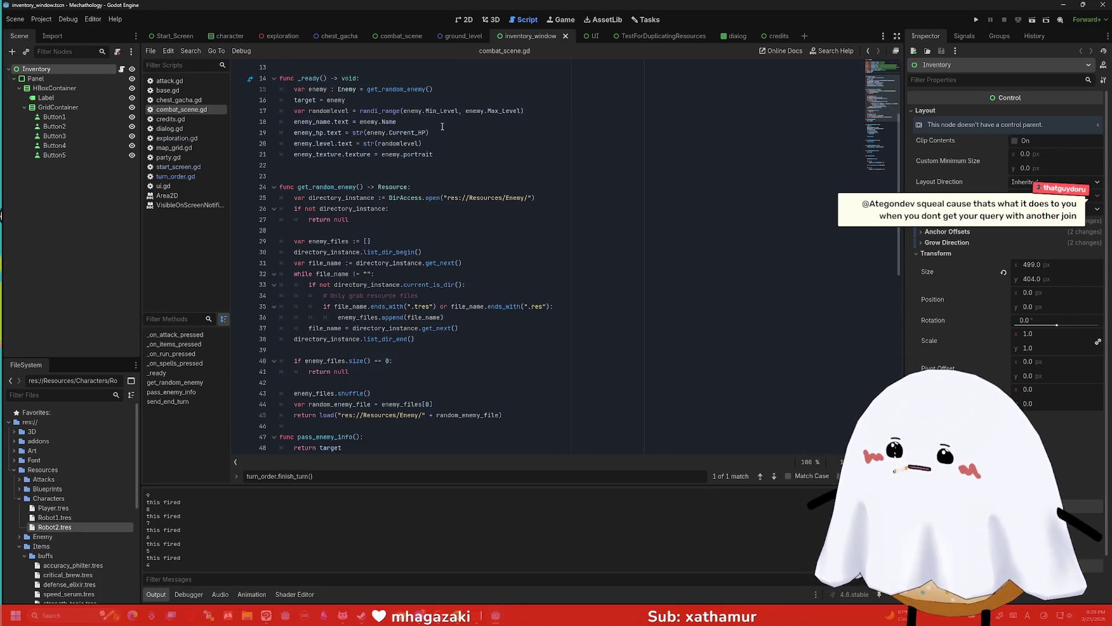
scroll(445, 130, "down", 2)
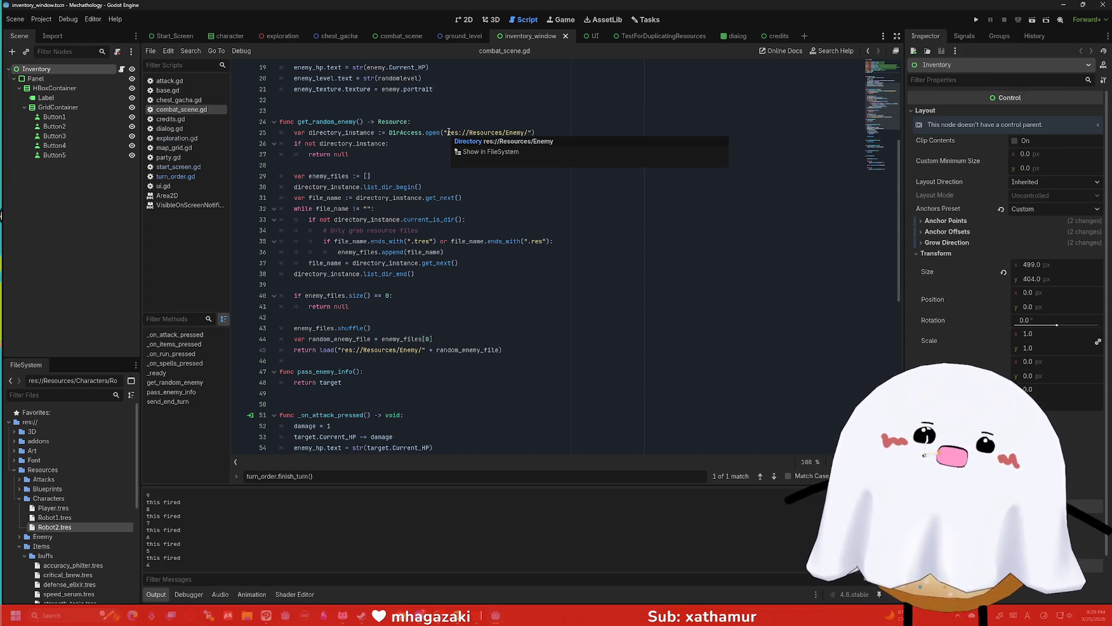
left_click(502, 154)
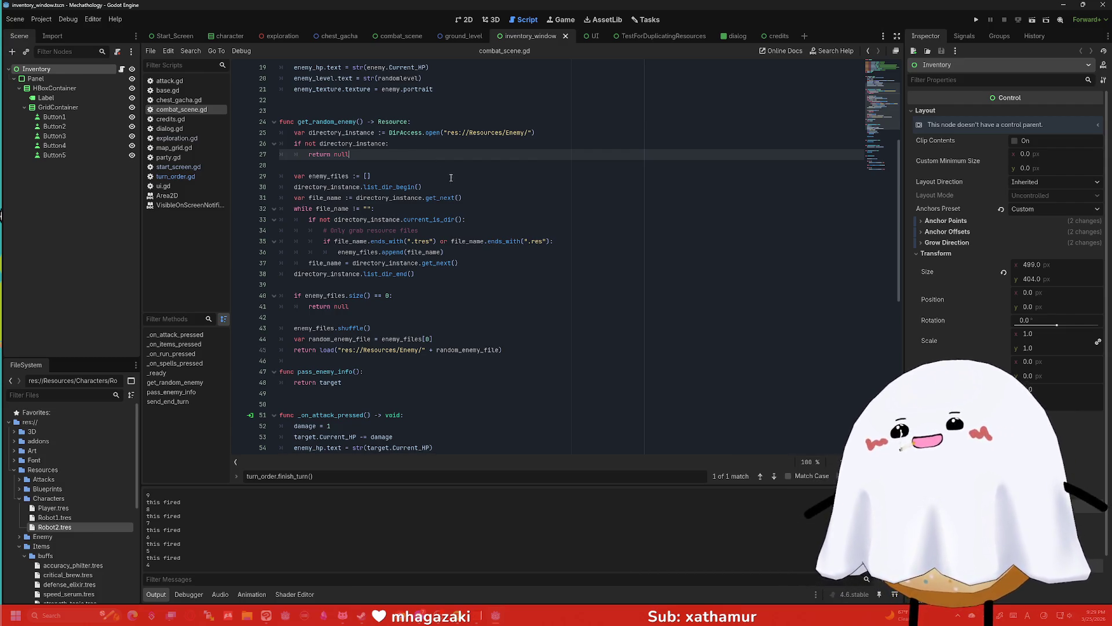
left_click(450, 178)
scroll(394, 174, "up", 2)
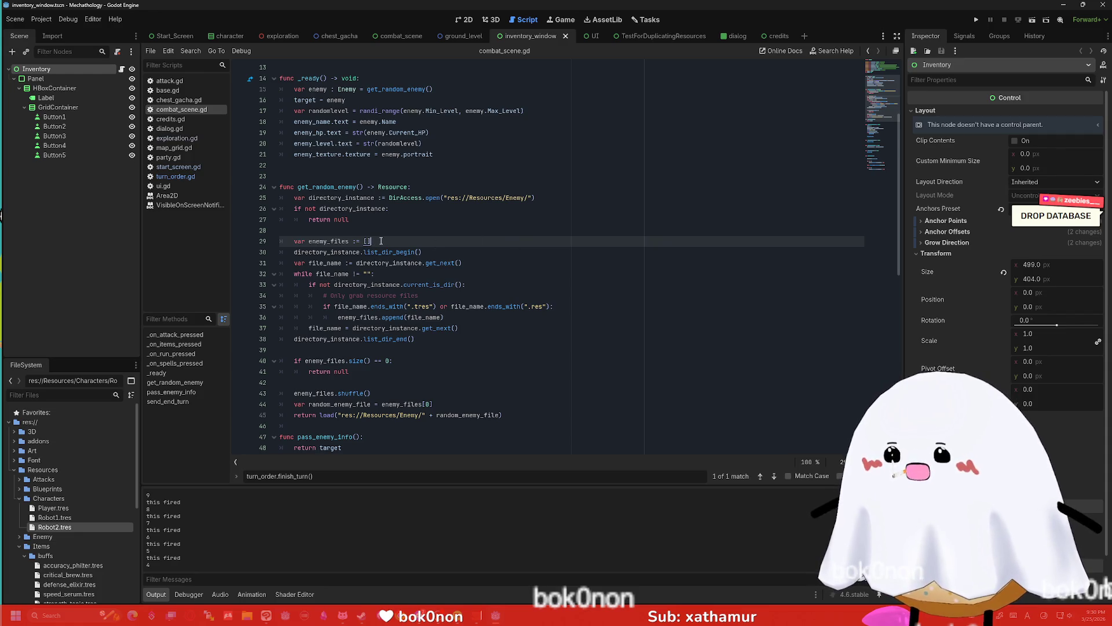
scroll(304, 186, "up", 4)
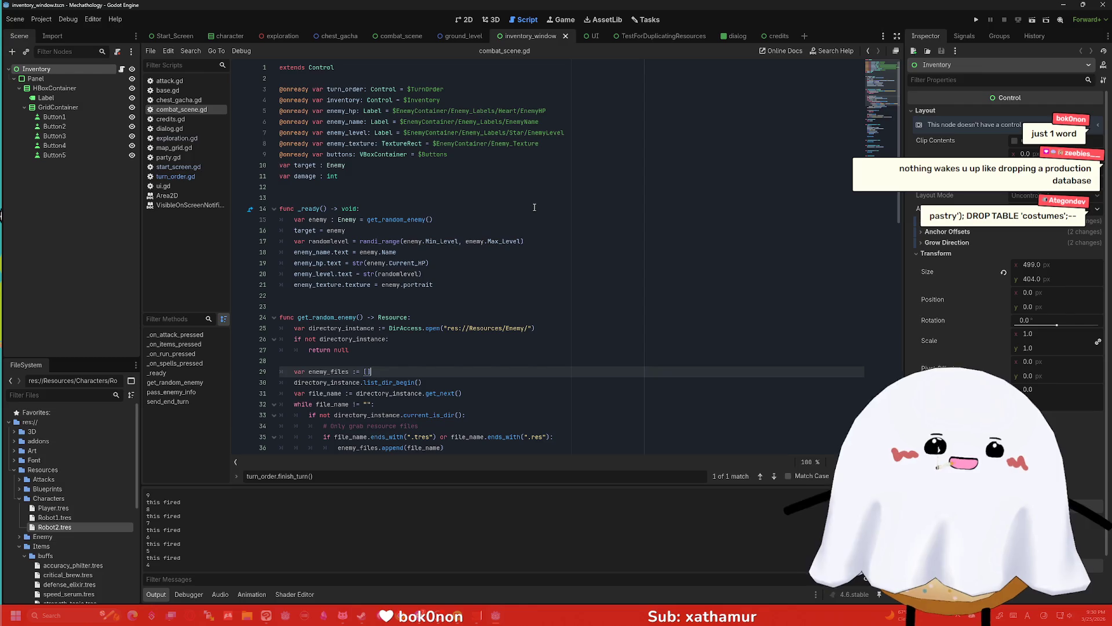
left_click(474, 179)
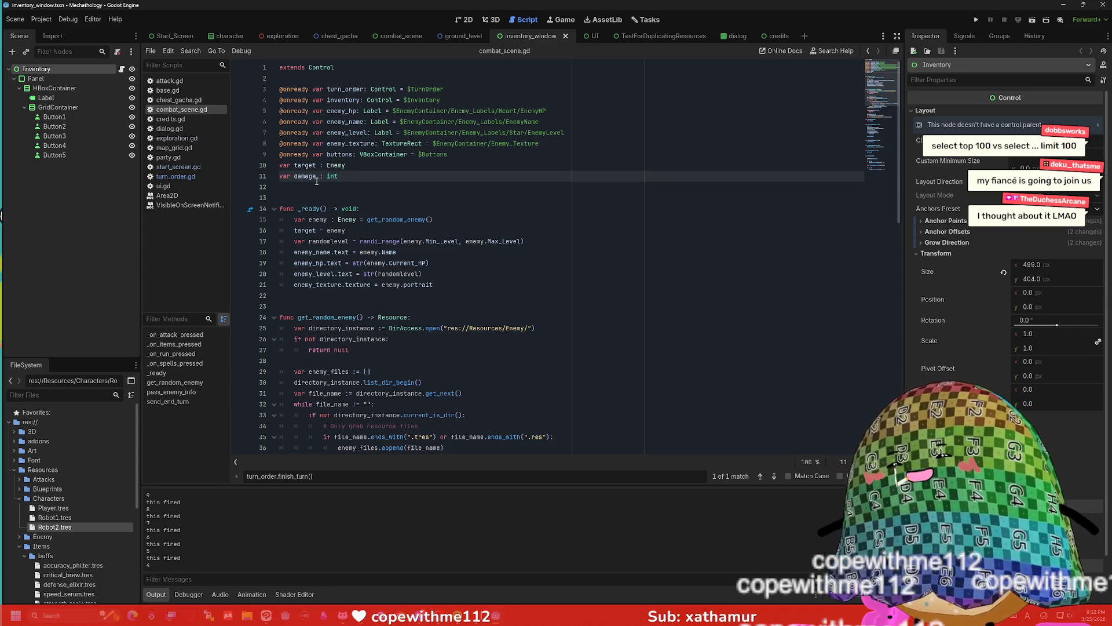
scroll(75, 460, "down", 3)
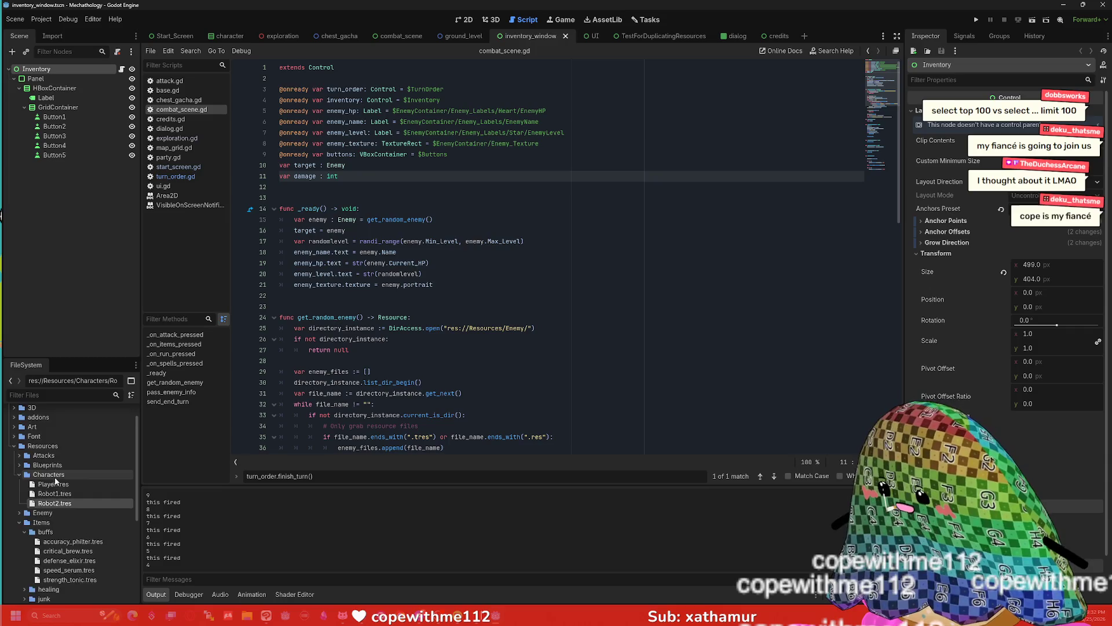
scroll(473, 228, "down", 2)
mouse_move(535, 263)
left_mouse_down()
mouse_move(369, 263)
mouse_move(398, 263)
left_mouse_up()
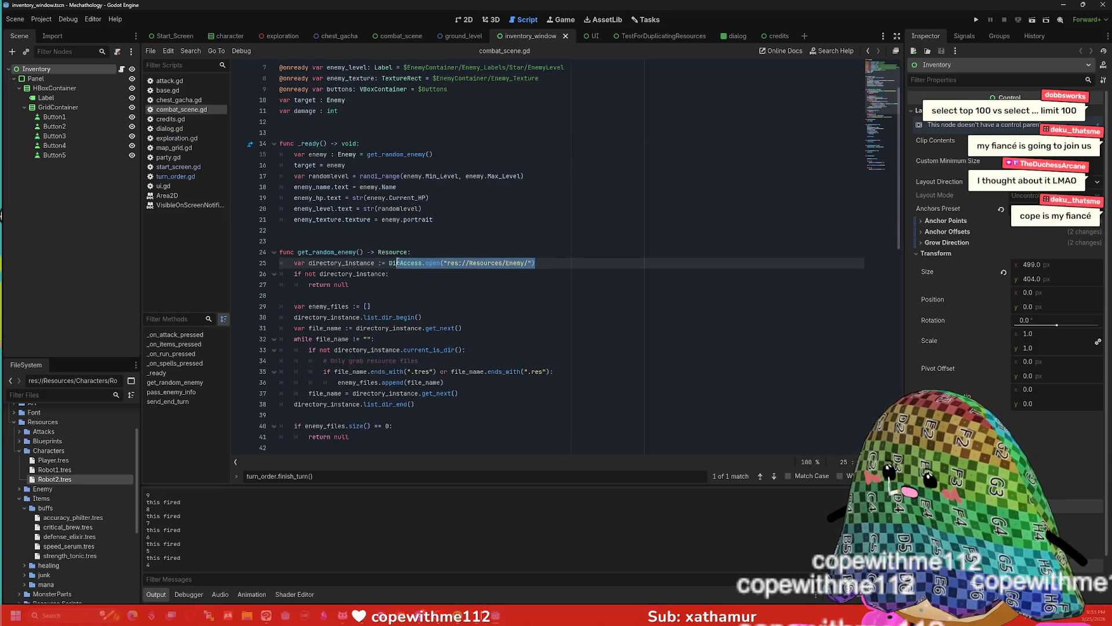
left_click_drag(397, 263, 389, 263)
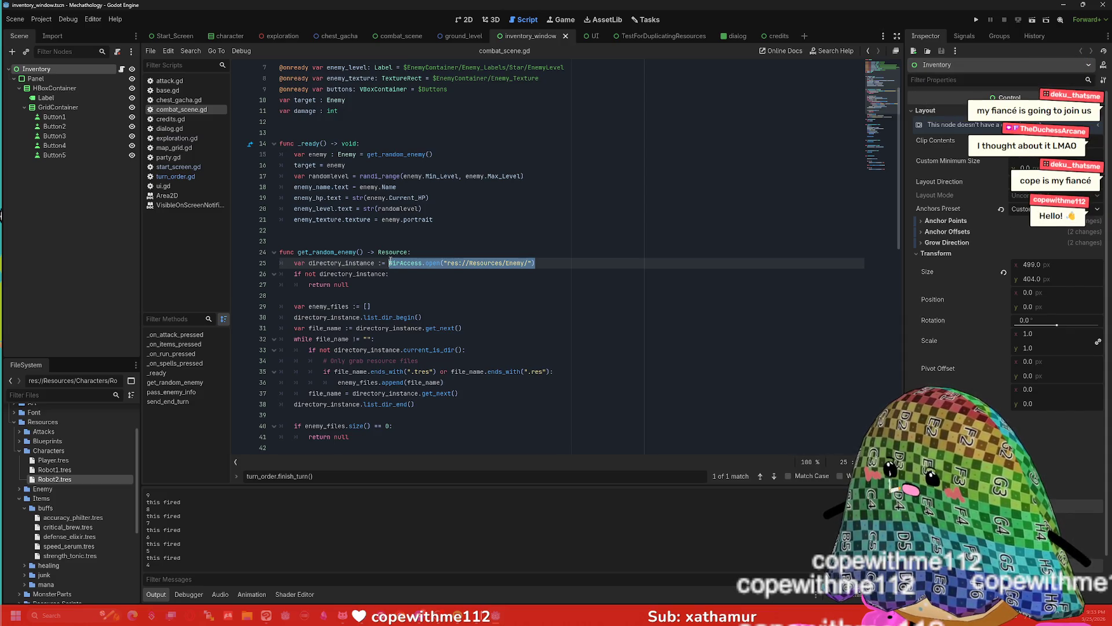
left_click(529, 263)
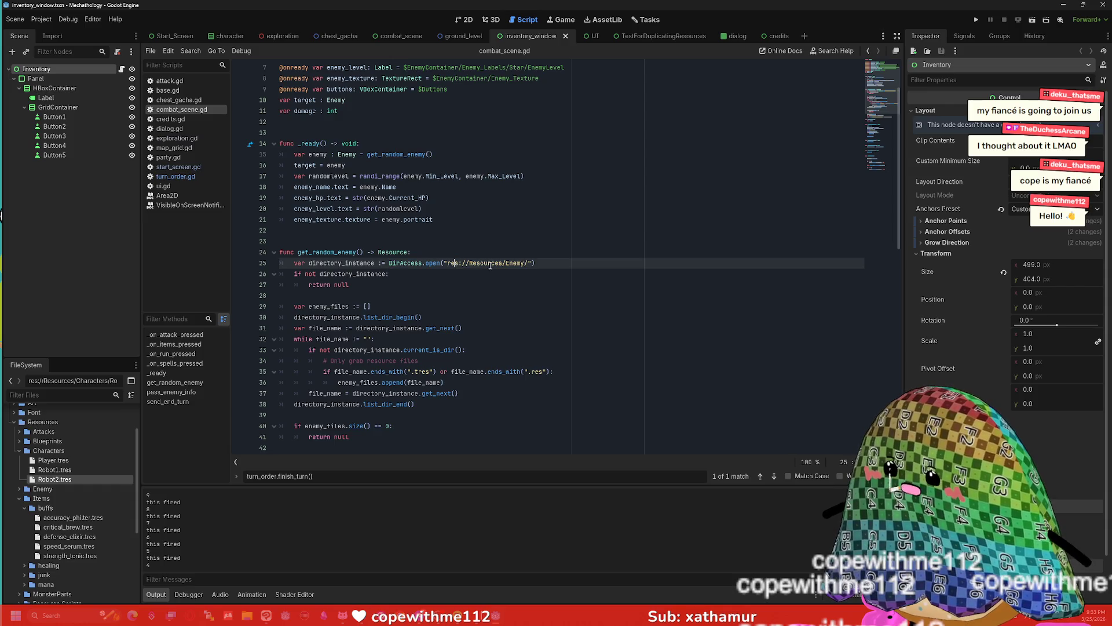
left_click_drag(528, 263, 436, 263)
left_click(530, 263)
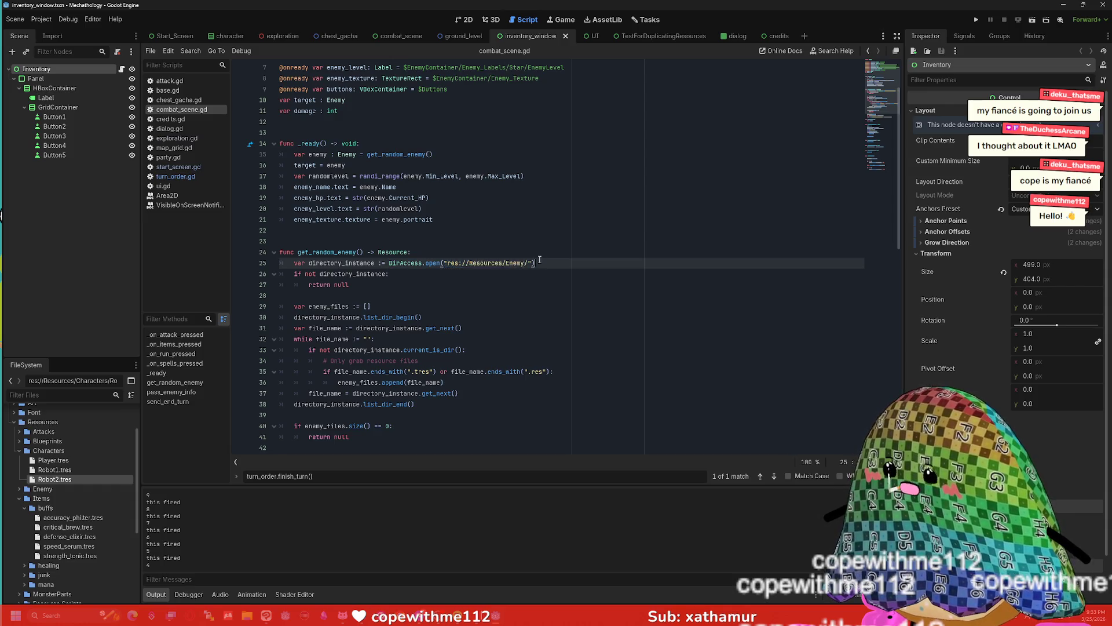
scroll(507, 264, "down", 6)
scroll(507, 265, "down", 8)
scroll(487, 258, "up", 12)
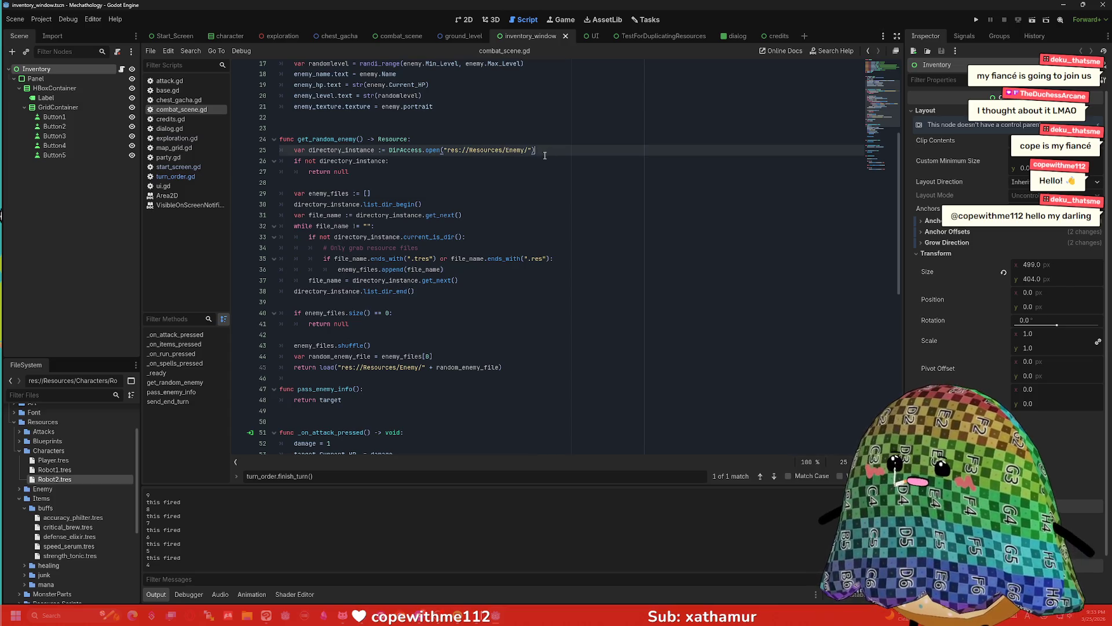
scroll(542, 153, "up", 2)
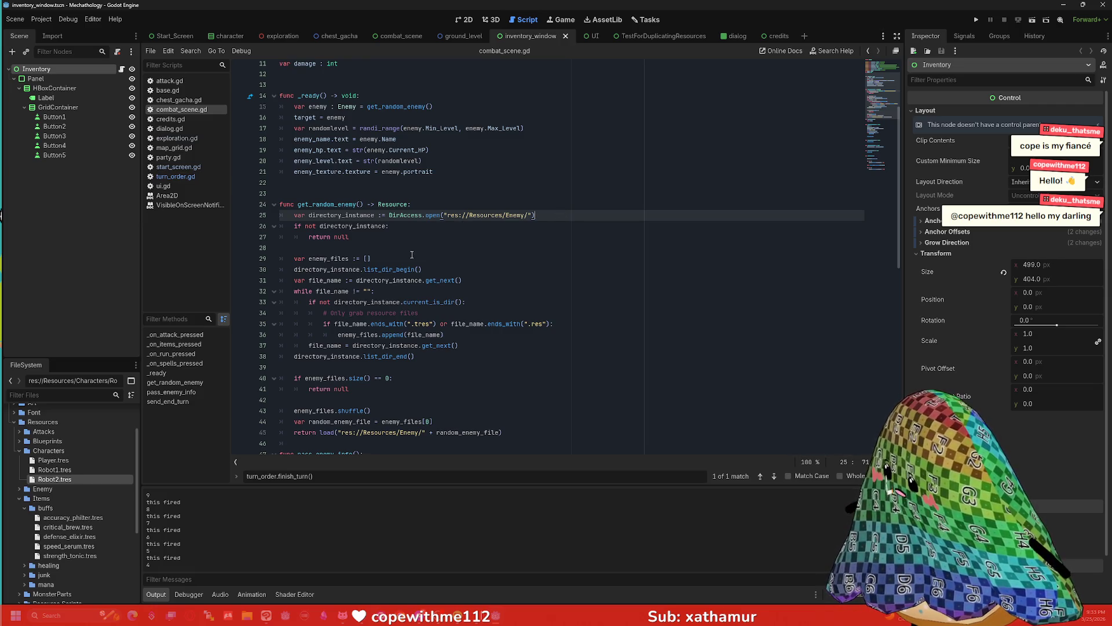
scroll(428, 268, "down", 1)
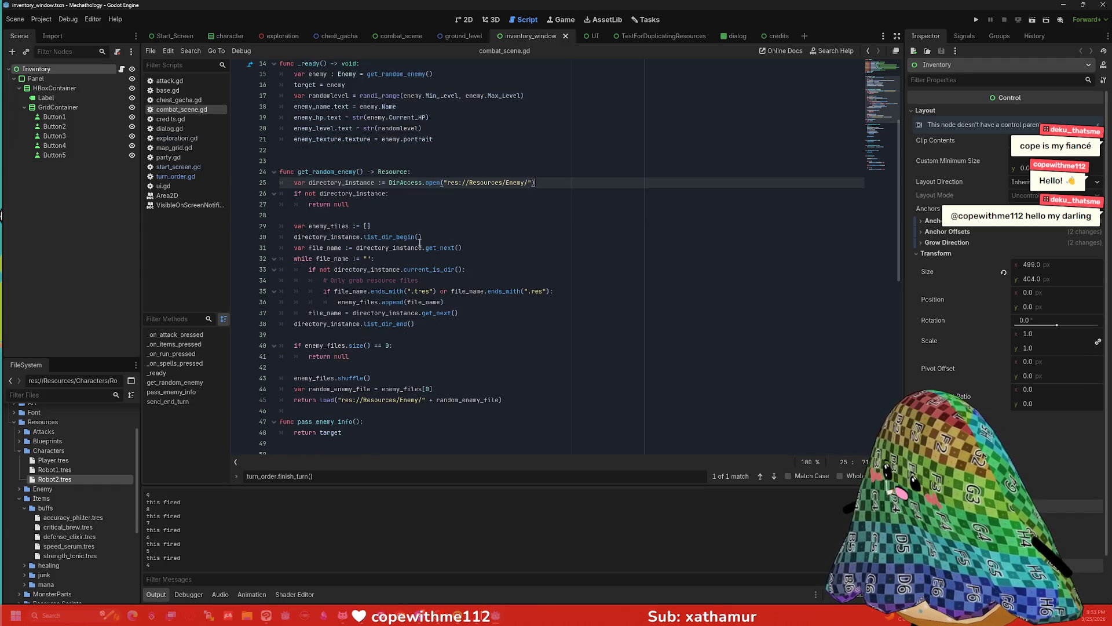
mouse_move(442, 251)
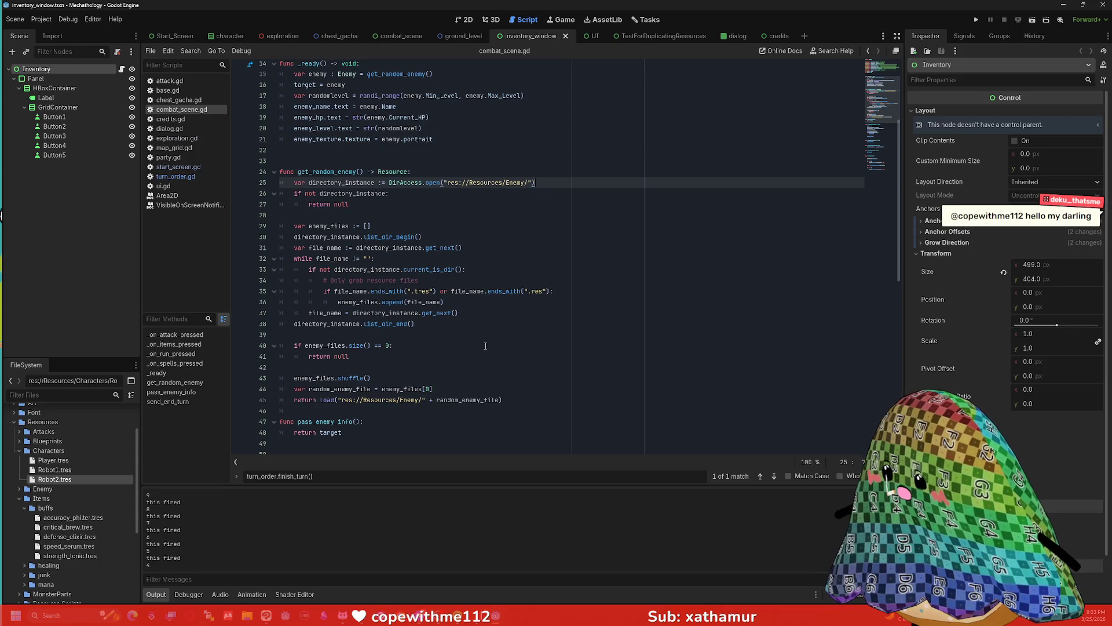
scroll(484, 341, "down", 1)
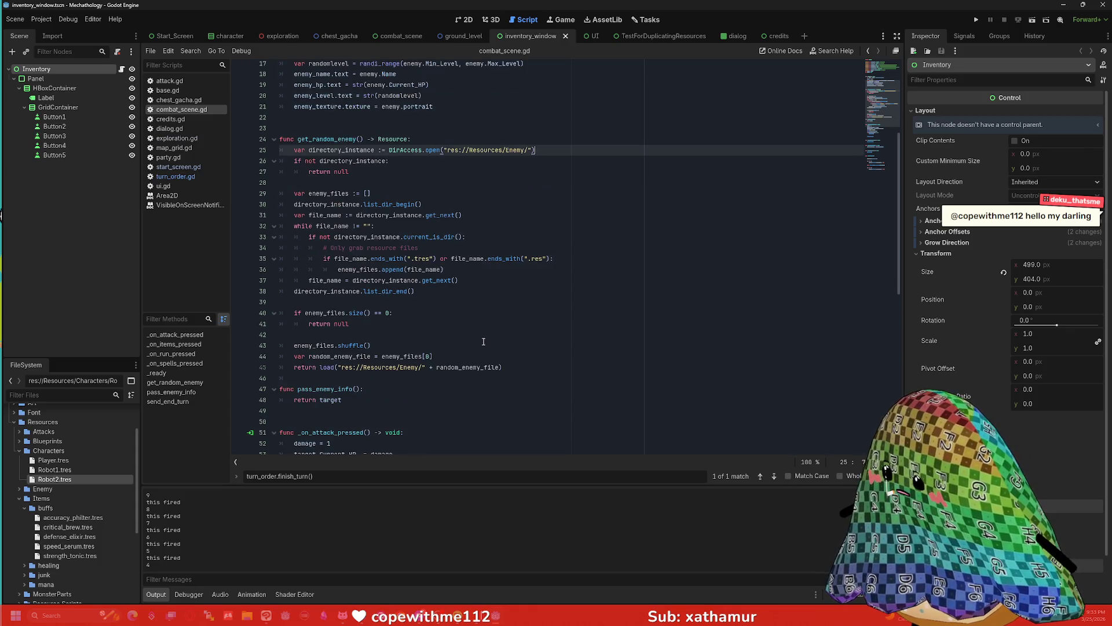
scroll(484, 342, "down", 1)
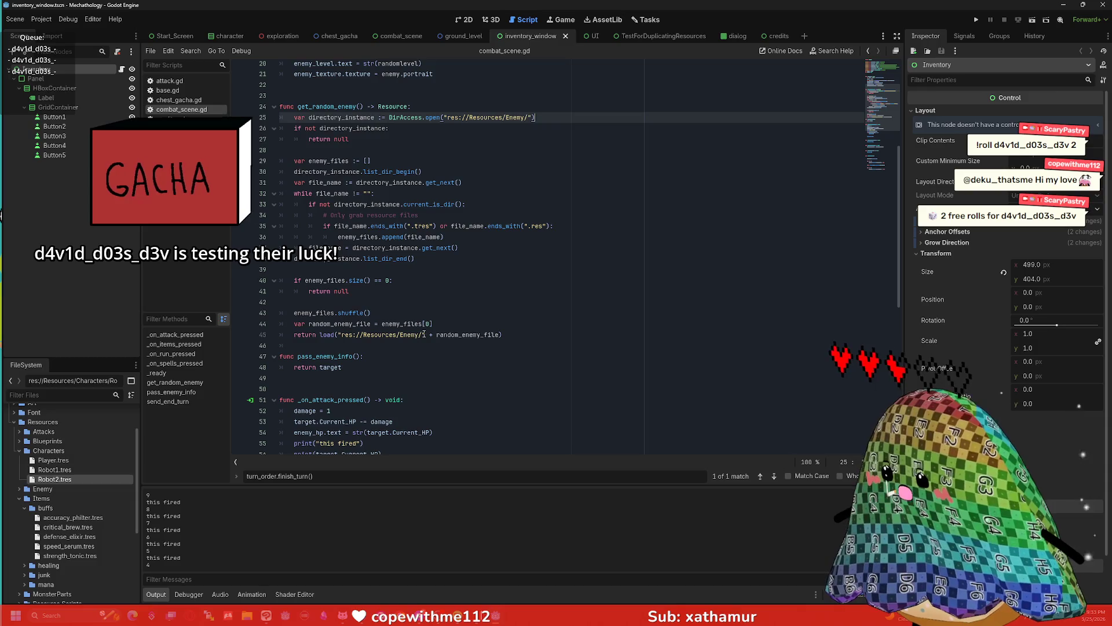
left_click_drag(502, 335, 335, 336)
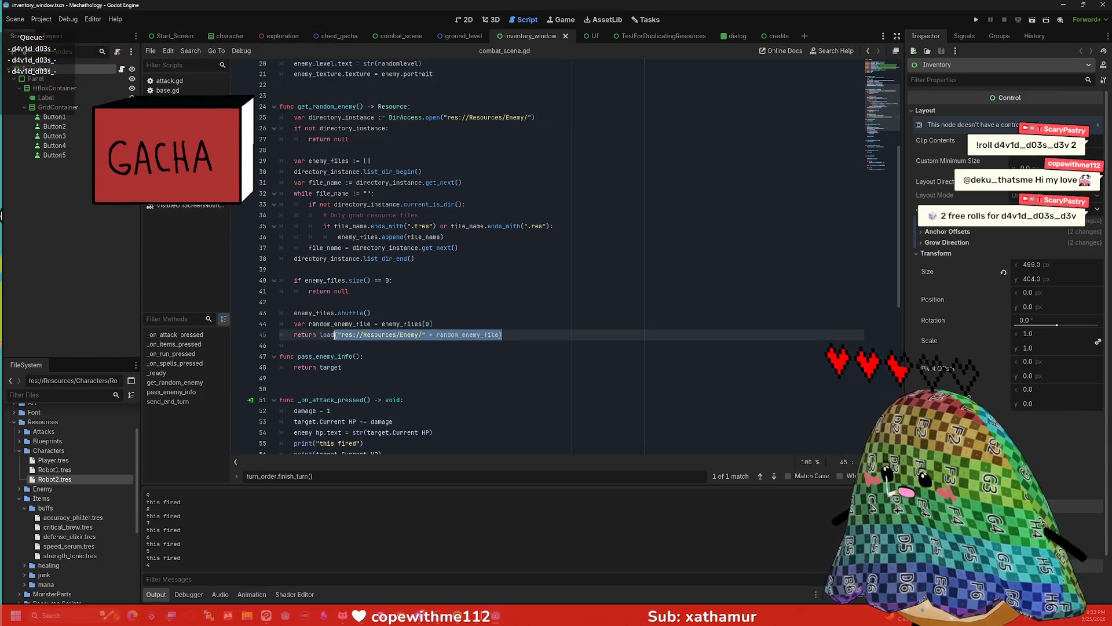
left_click(335, 336)
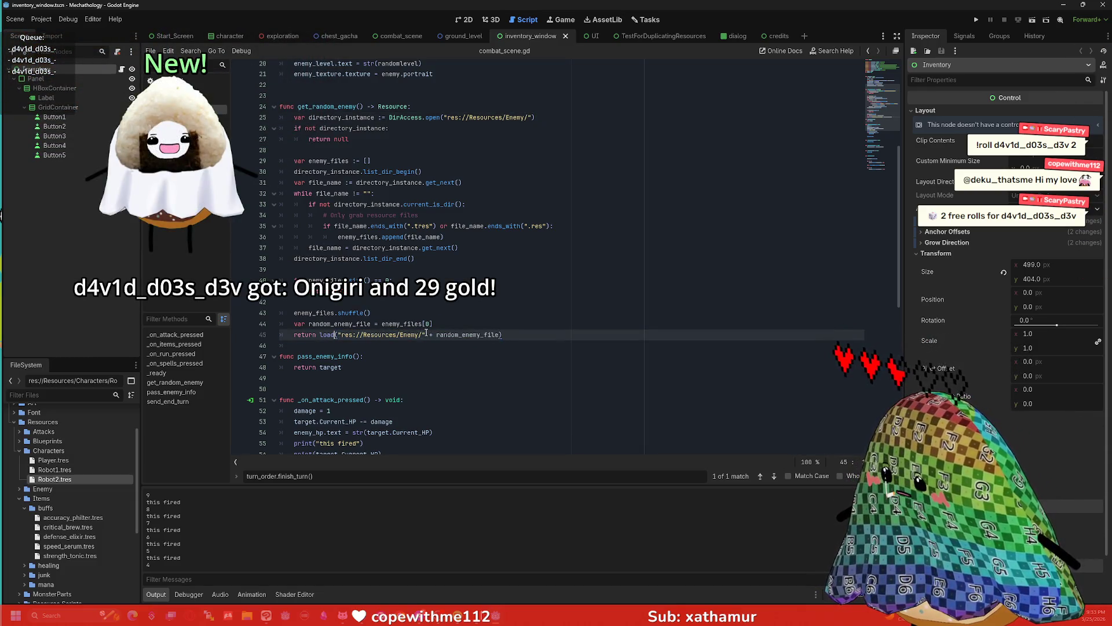
left_click_drag(426, 334, 320, 336)
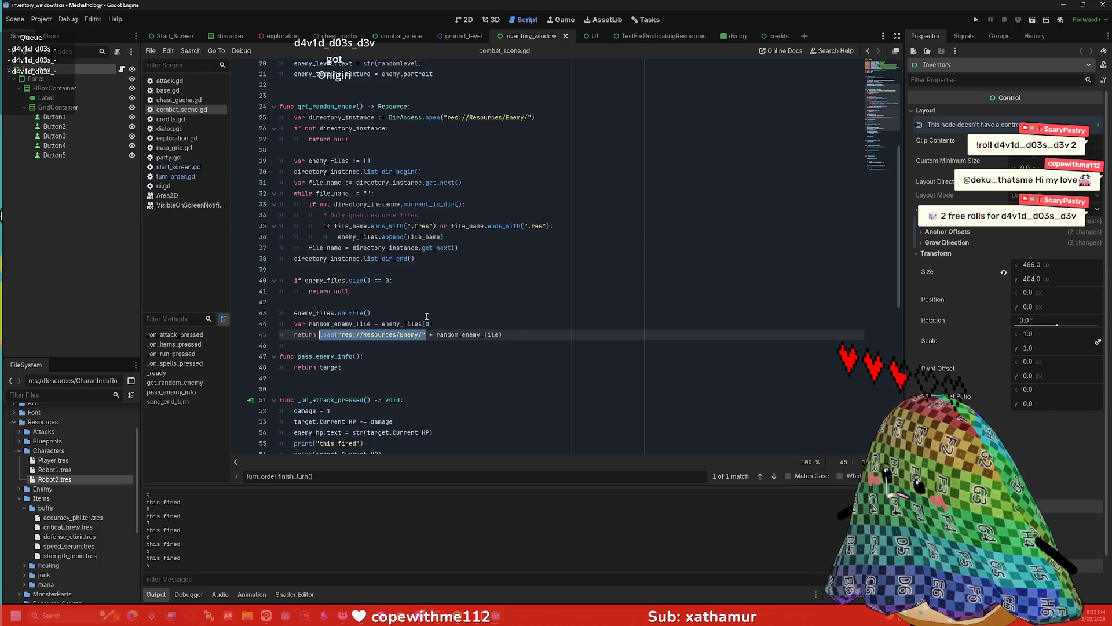
left_click(462, 321)
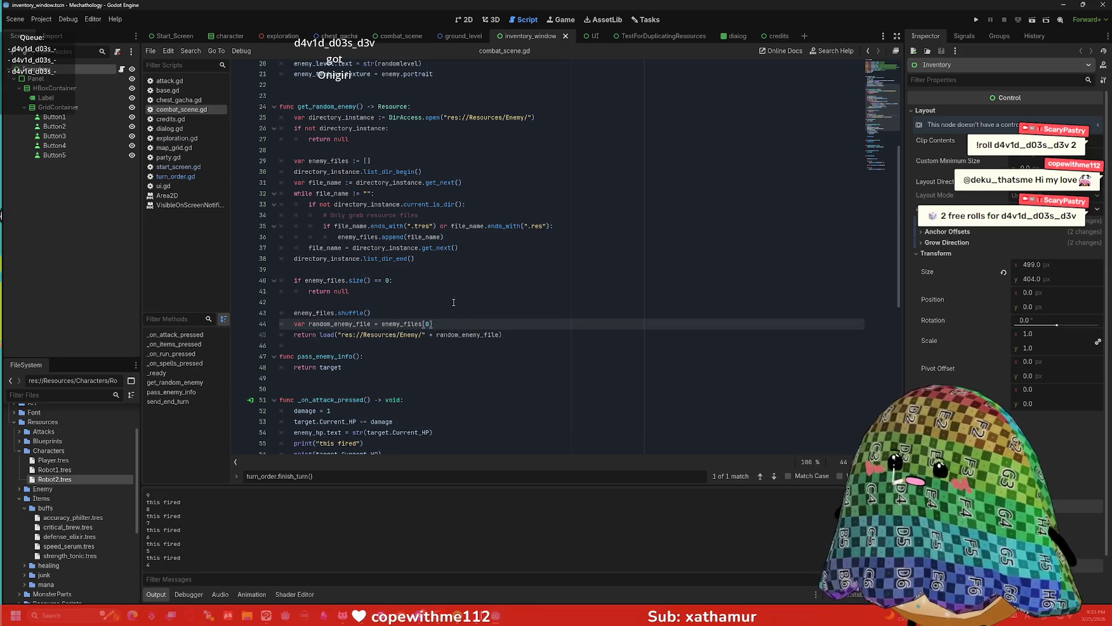
scroll(457, 312, "up", 6)
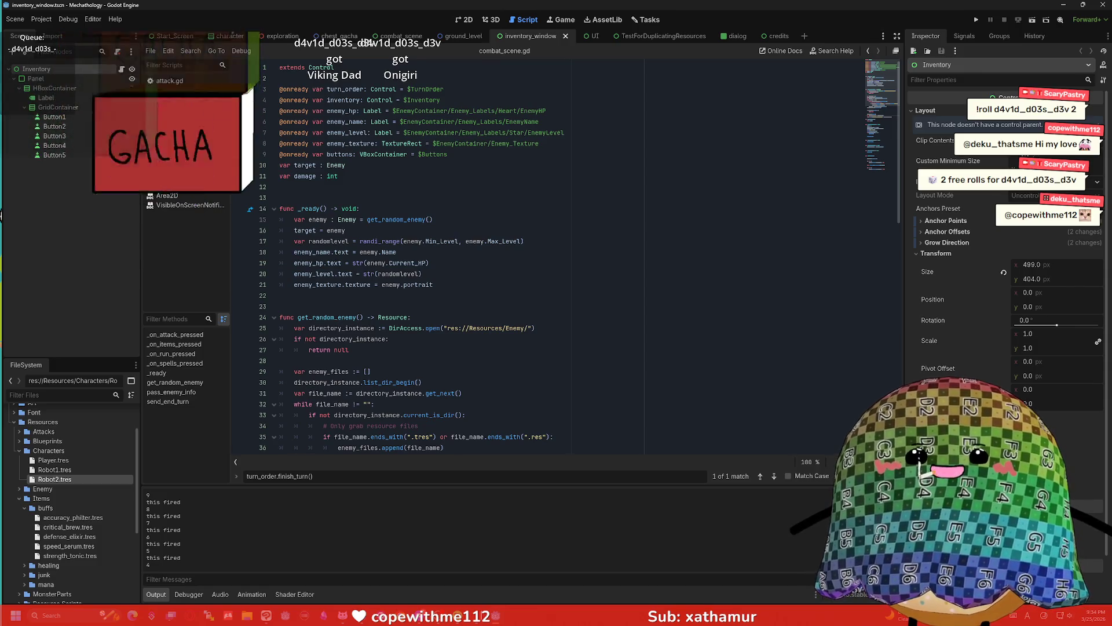
- Drag Player.tres, Robot1.tres and Robot2.tres into the script as PLAYER, ROBOT_1 and ROBOT_2 preloads
left_click(486, 256)
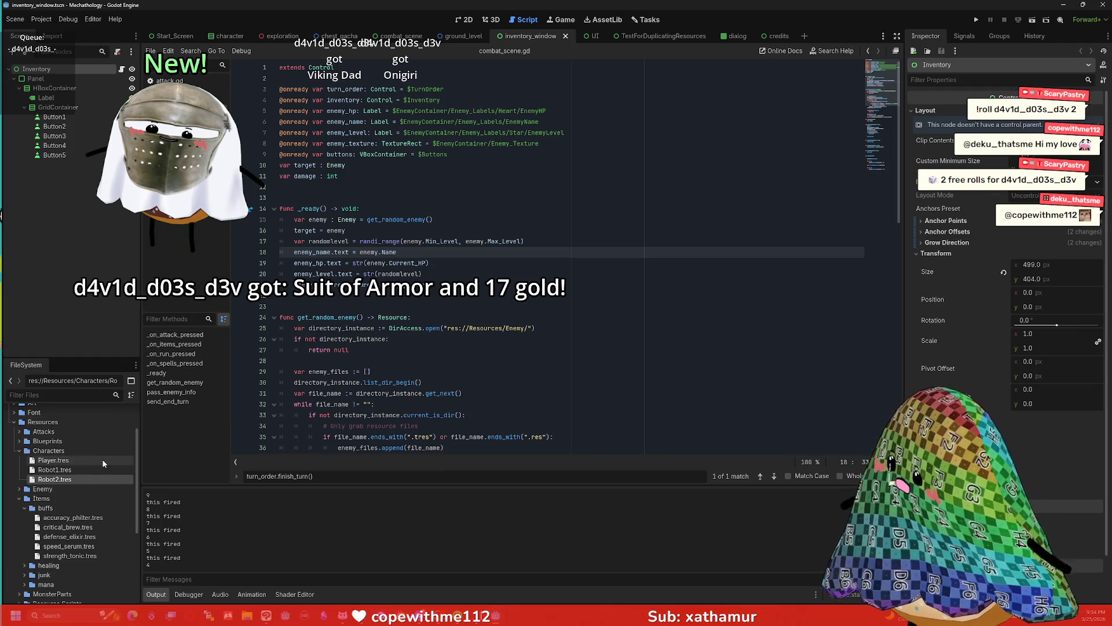
scroll(26, 475, "up", 2)
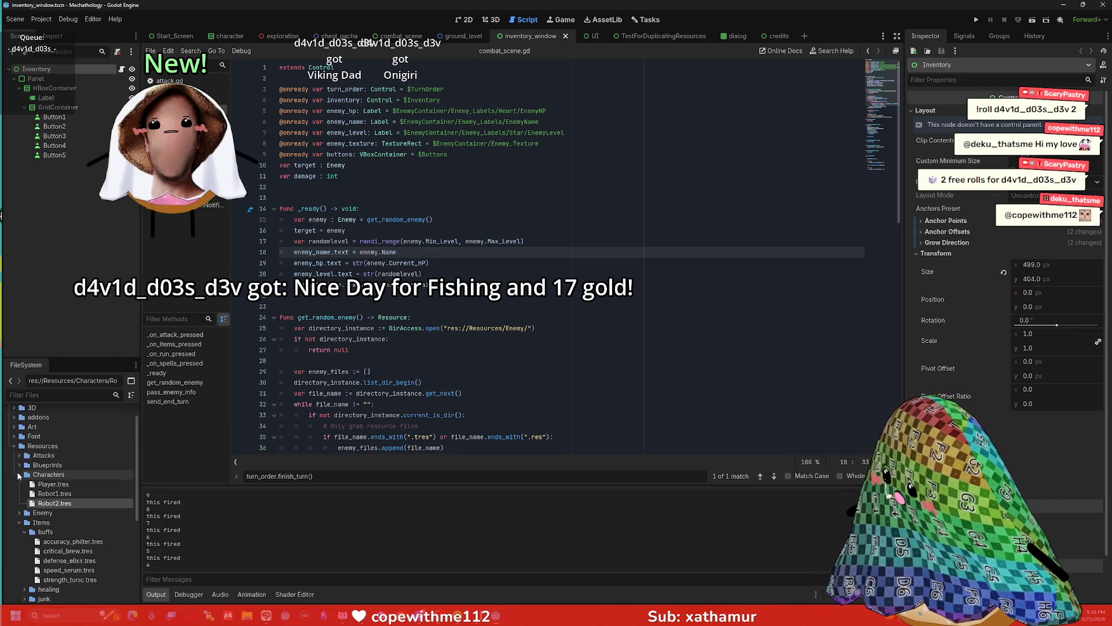
left_click(52, 484)
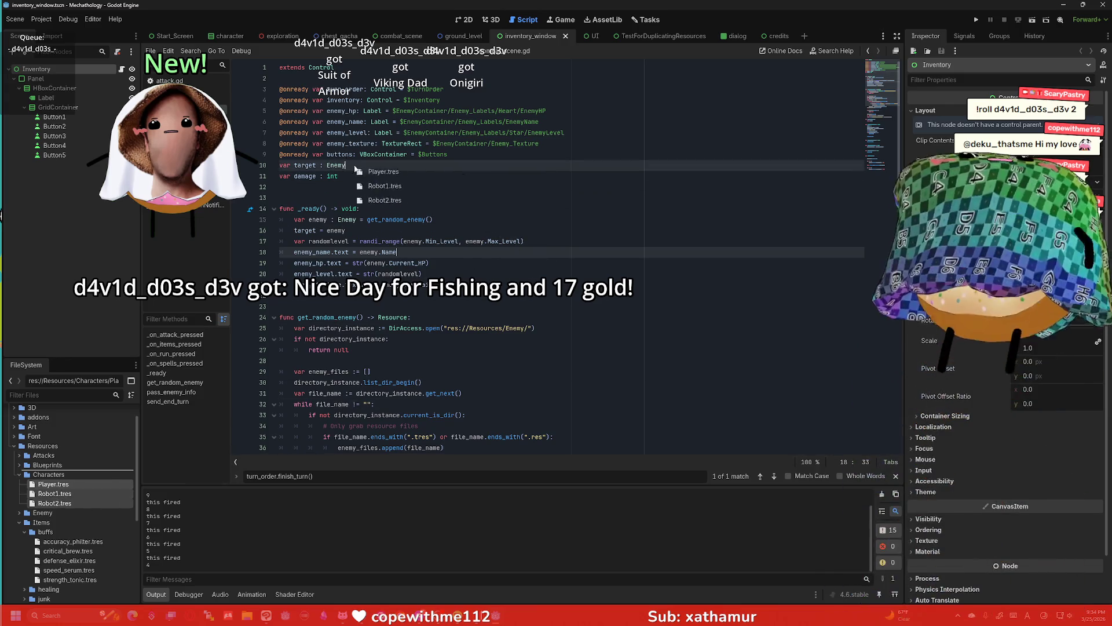
mouse_move(75, 490)
left_mouse_down()
mouse_move(458, 146)
mouse_move(293, 86)
left_mouse_up()
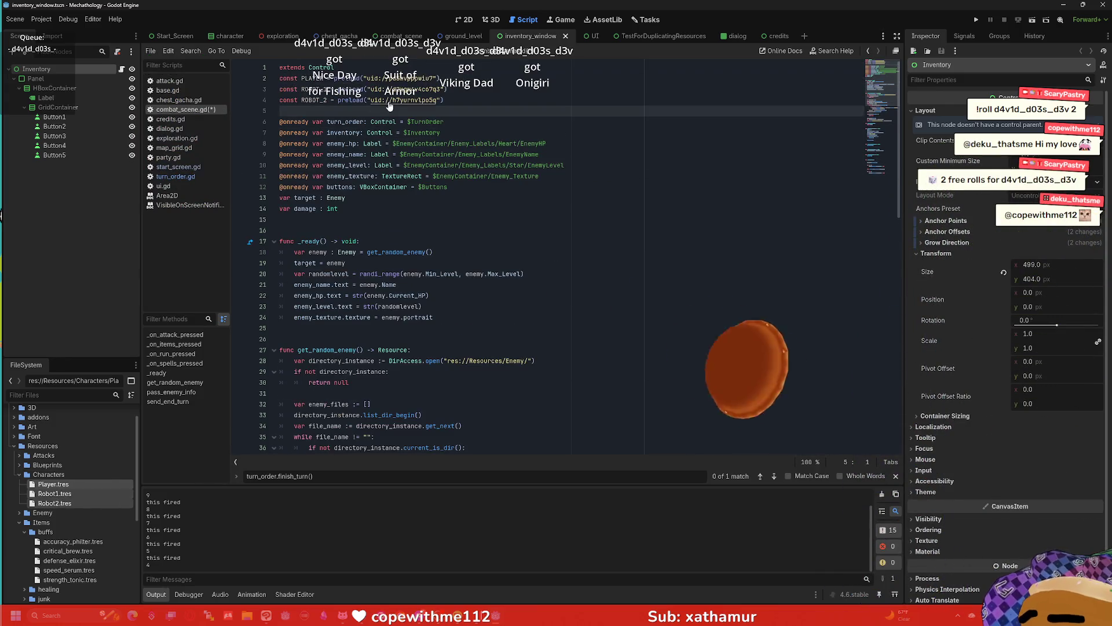
- Undo an accidental line deletion and add a blank line after the preload constants
left_click(334, 131)
key("BackSpace")
key("BackSpace")
key("BackSpace")
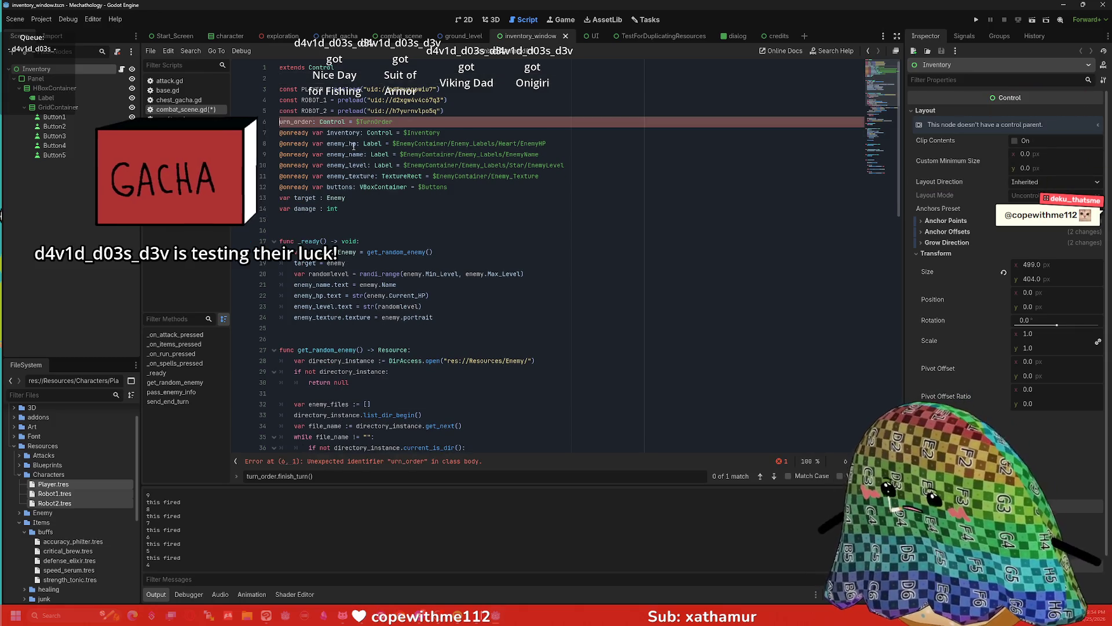
key("ctrl+z")
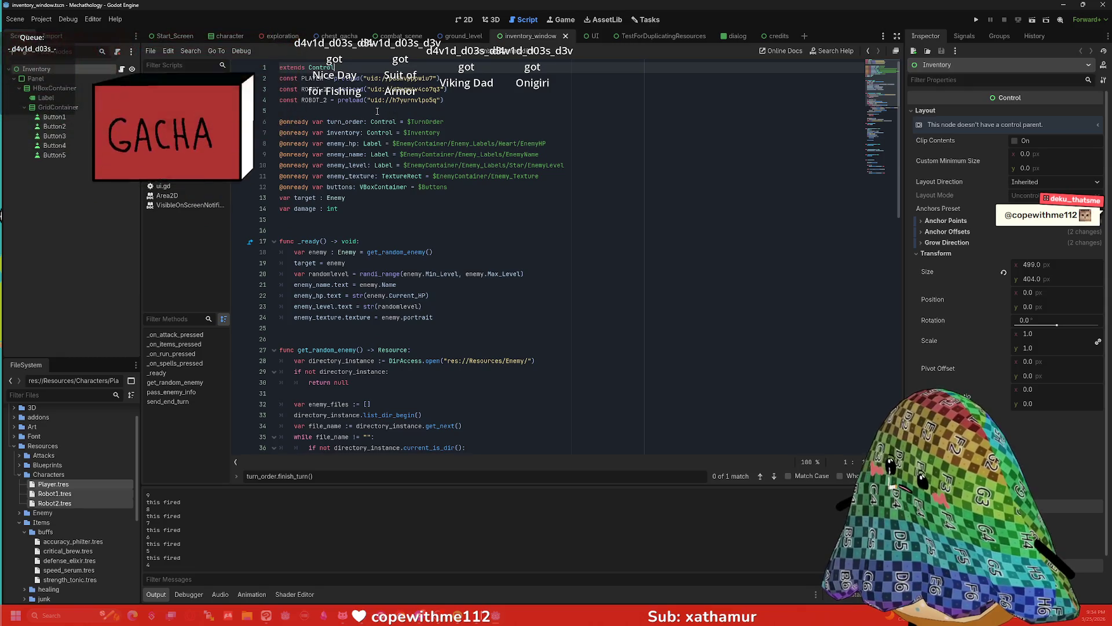
key("ctrl+z")
key("ctrl+z")
left_click(452, 111)
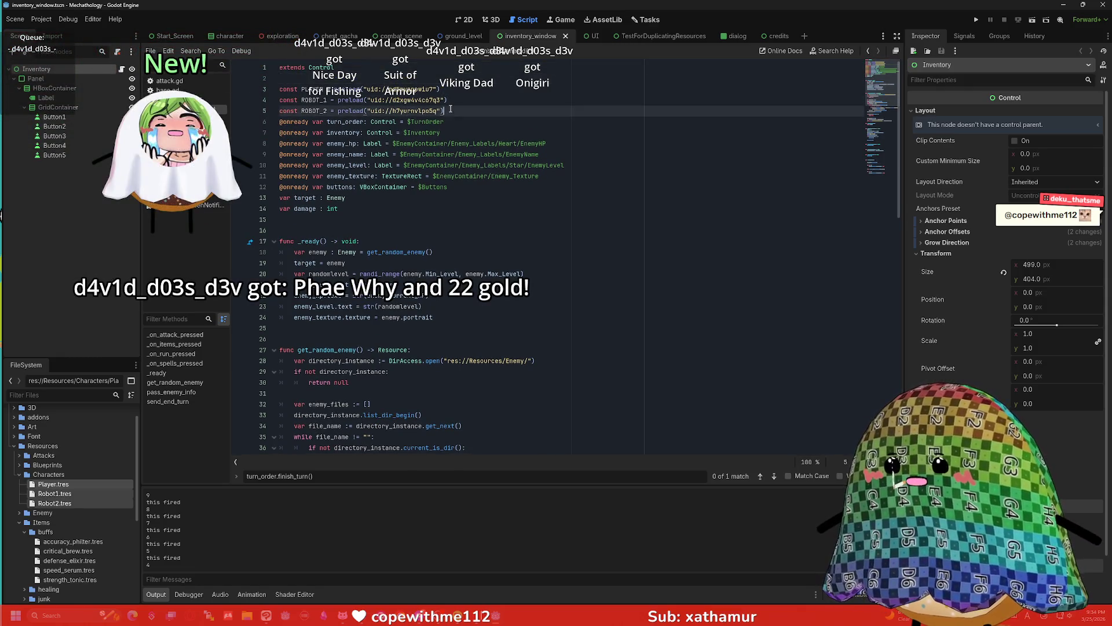
key("Return")
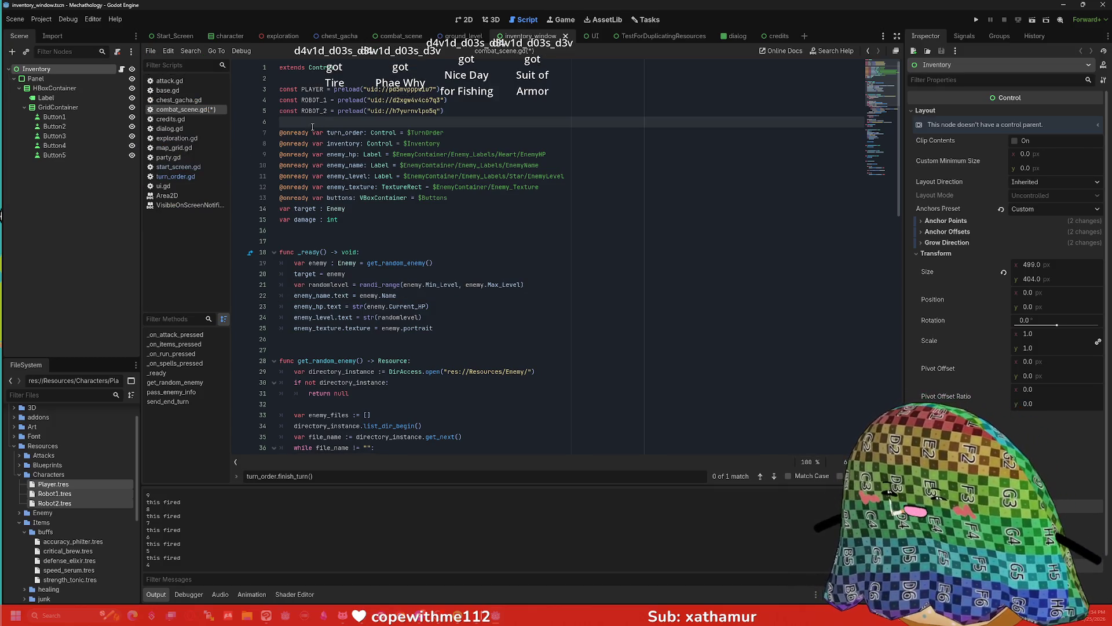
mouse_move(307, 134)
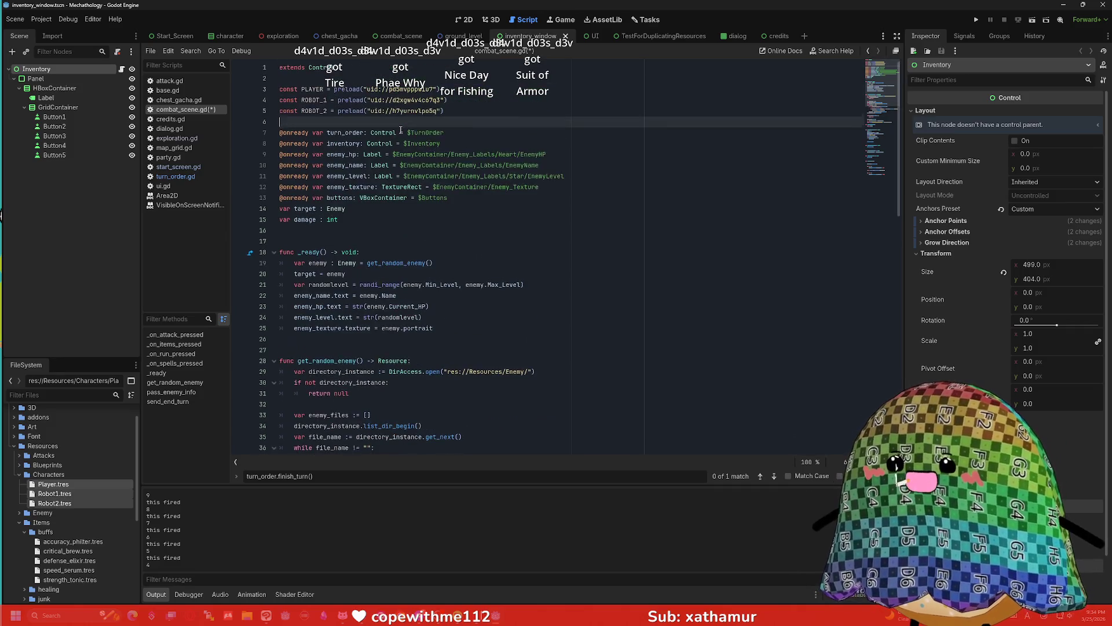
mouse_move(400, 130)
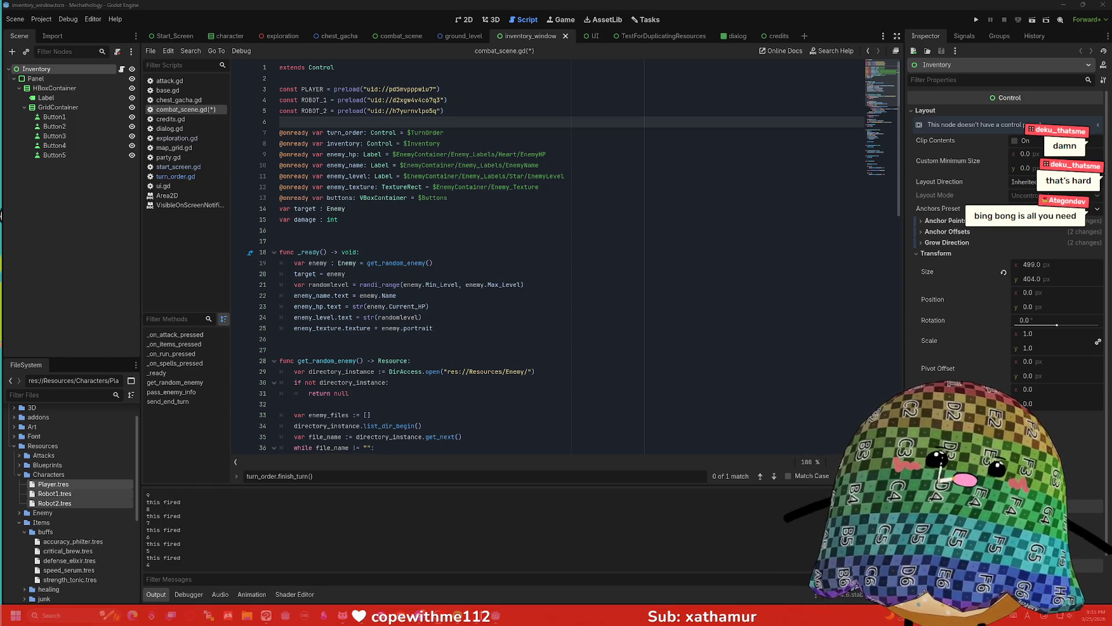
left_click(554, 201)
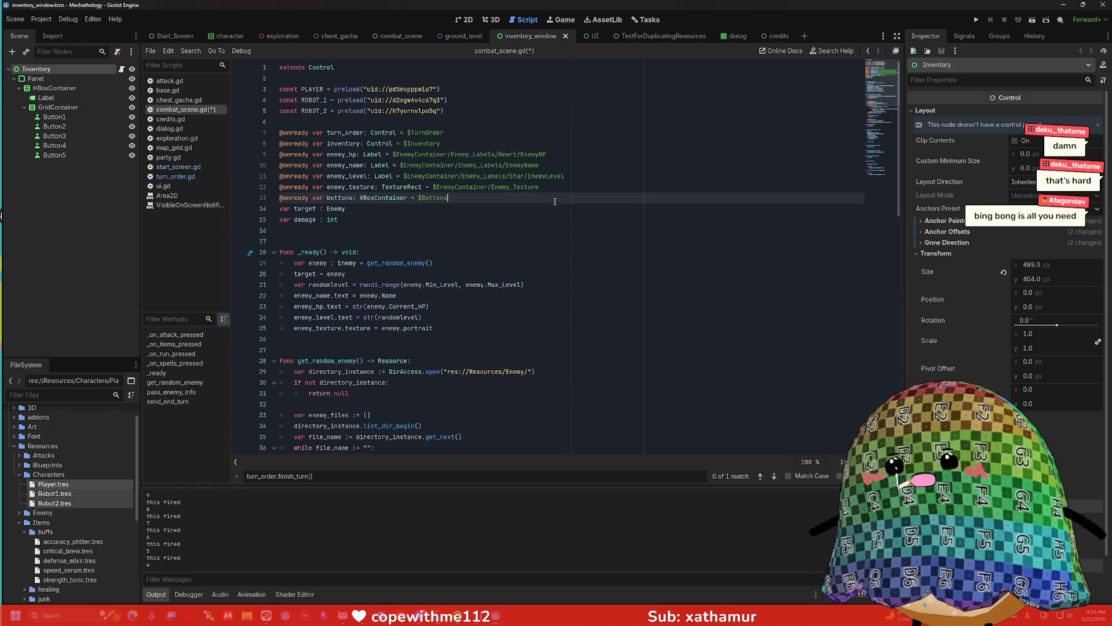
scroll(509, 205, "down", 2)
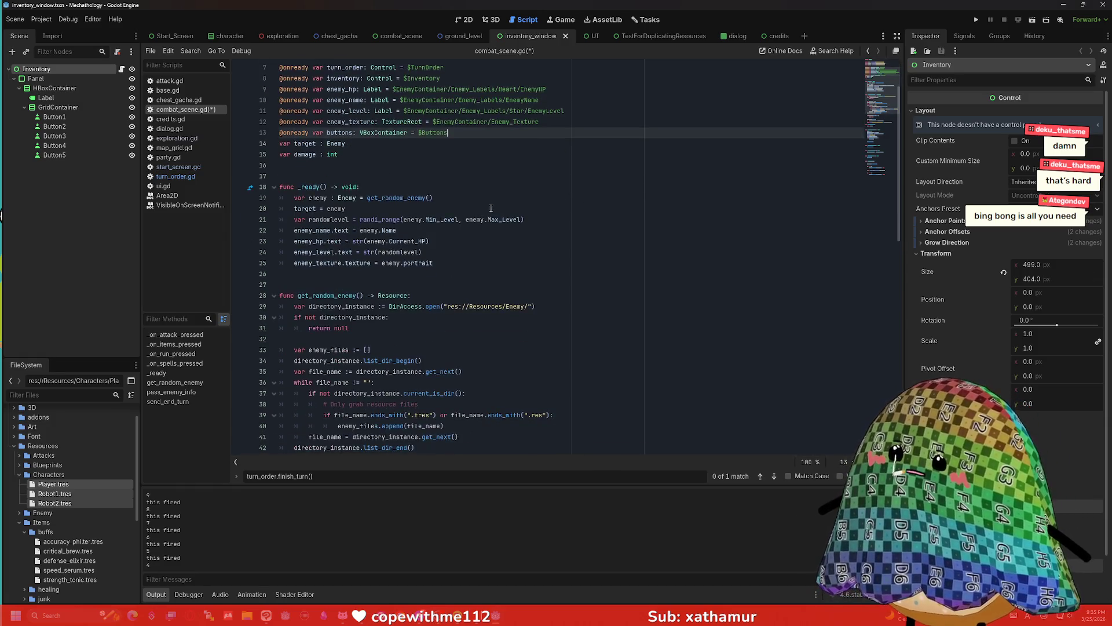
scroll(505, 203, "up", 2)
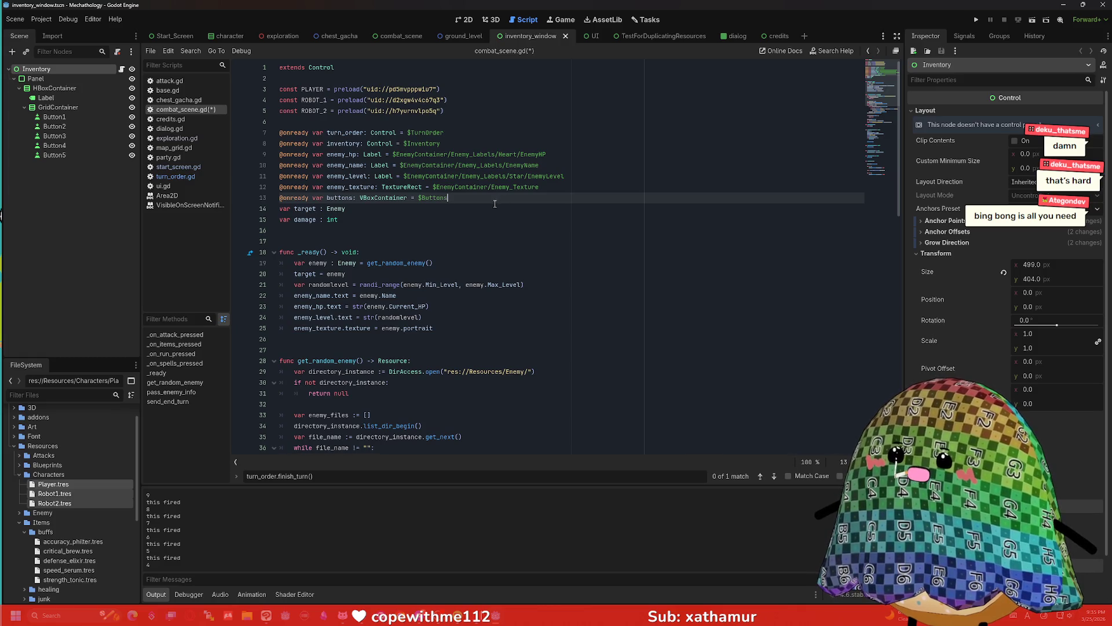
left_click(495, 206)
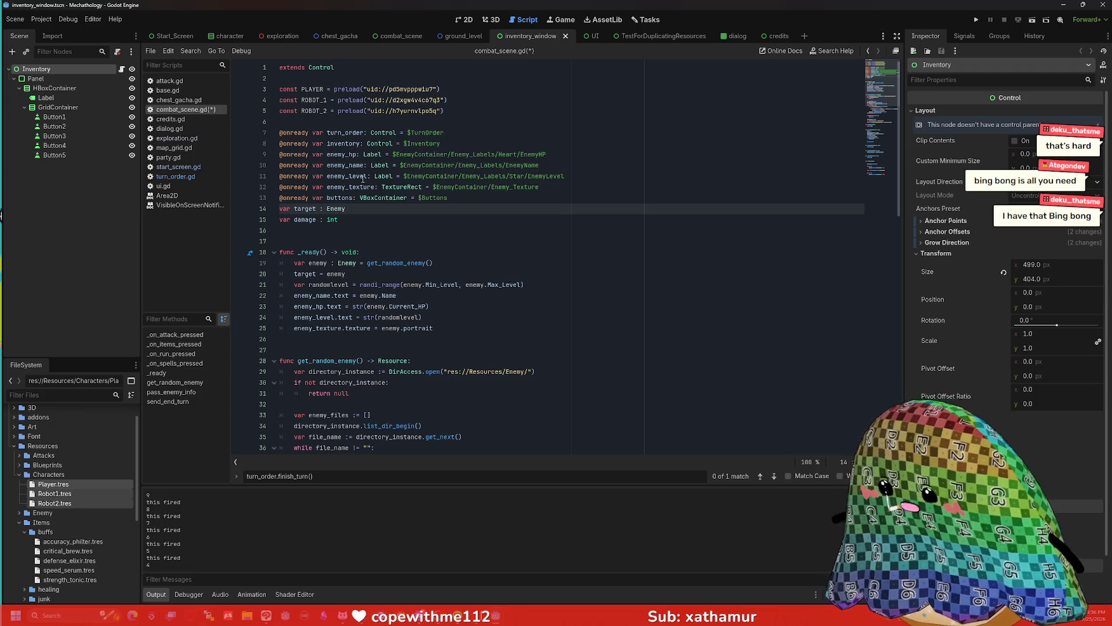
scroll(390, 220, "down", 3)
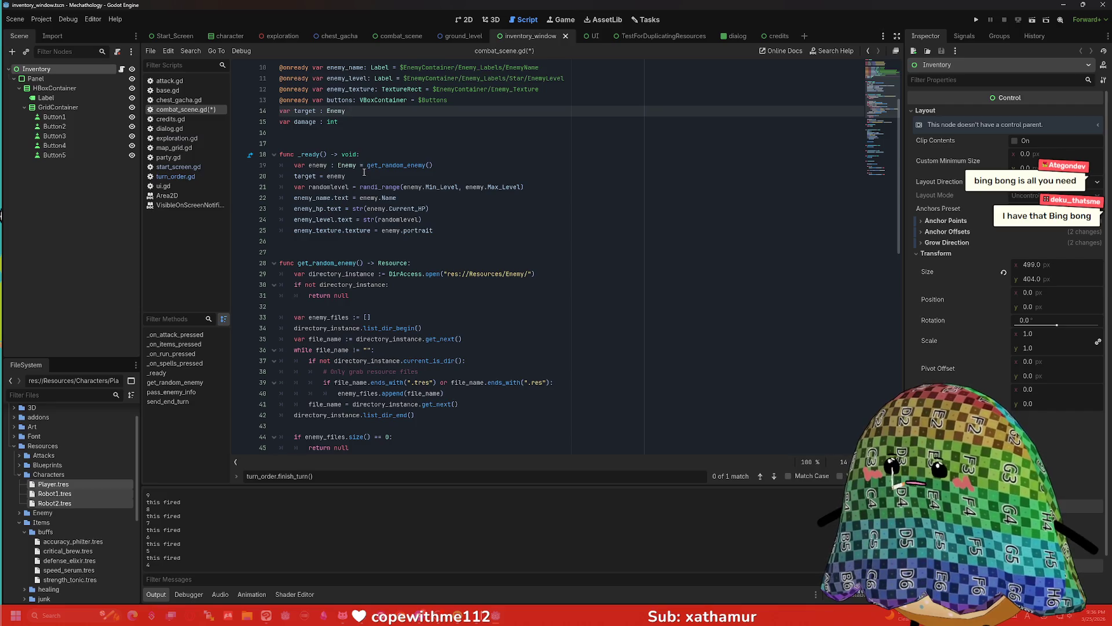
scroll(364, 172, "down", 3)
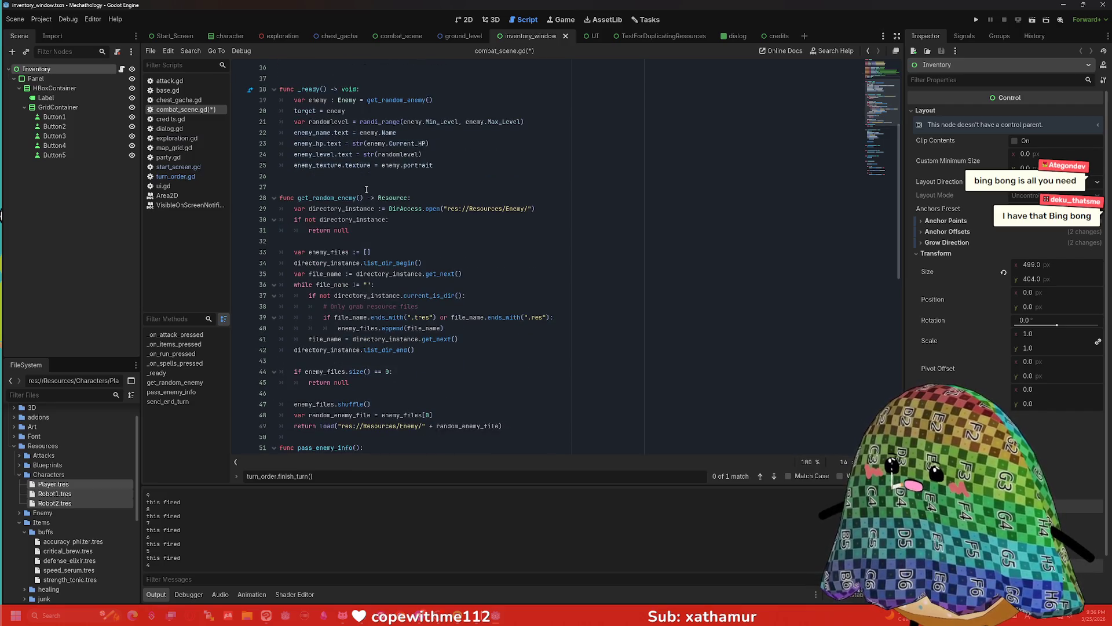
scroll(375, 193, "up", 6)
left_click_drag(447, 111, 257, 89)
left_click(335, 129)
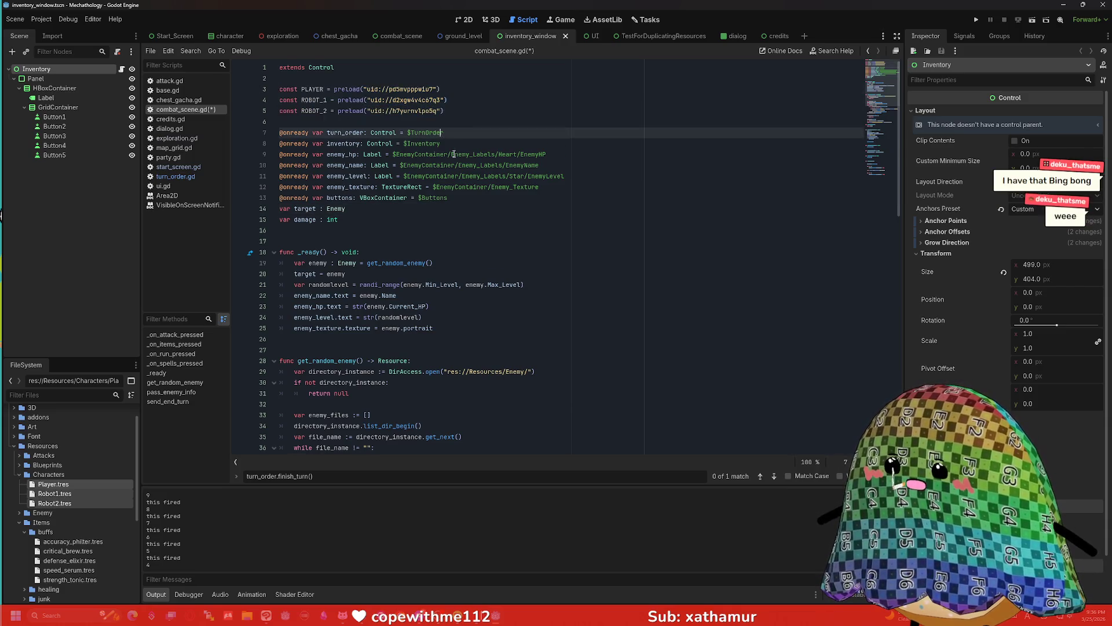
- Delete the hard-coded damage value 1 on line 56
scroll(444, 196, "down", 1)
scroll(444, 196, "down", 14)
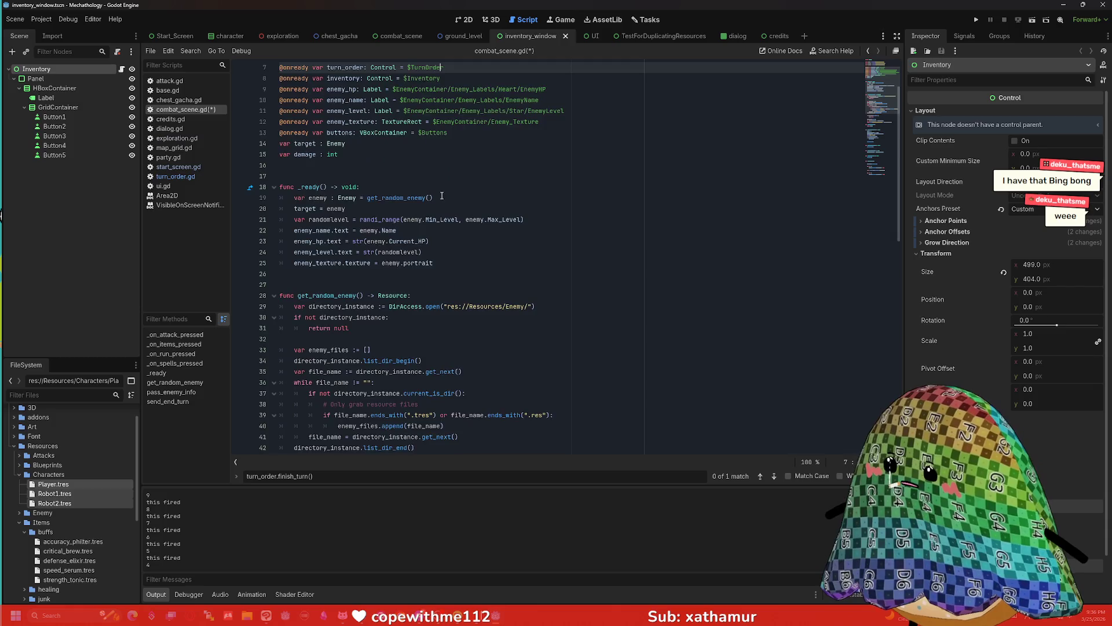
scroll(382, 174, "down", 1)
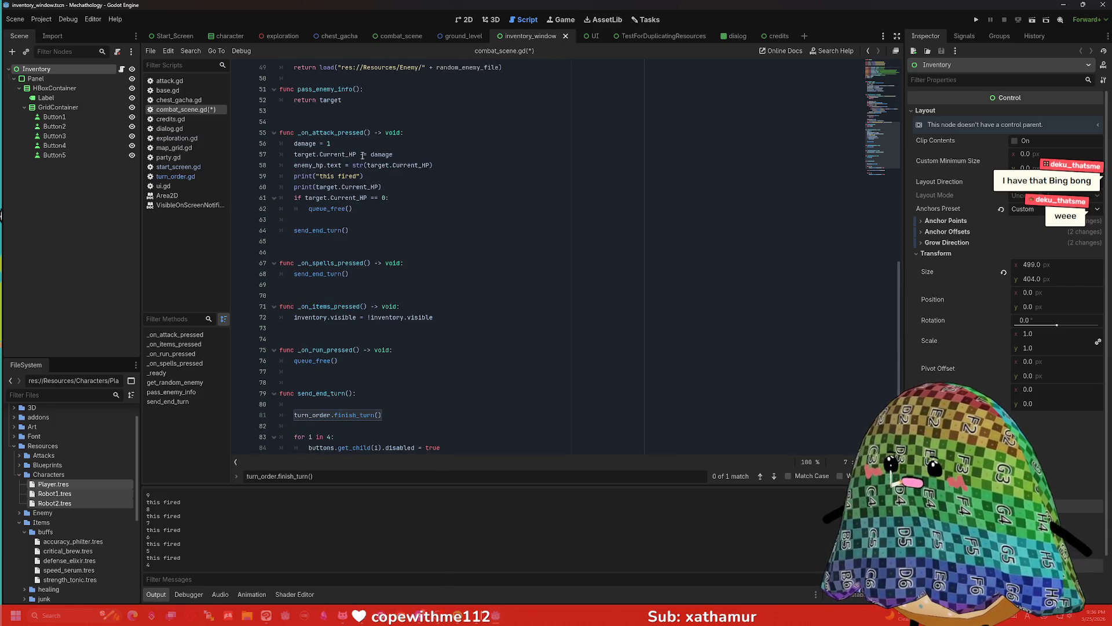
left_click(335, 143)
key("BackSpace")
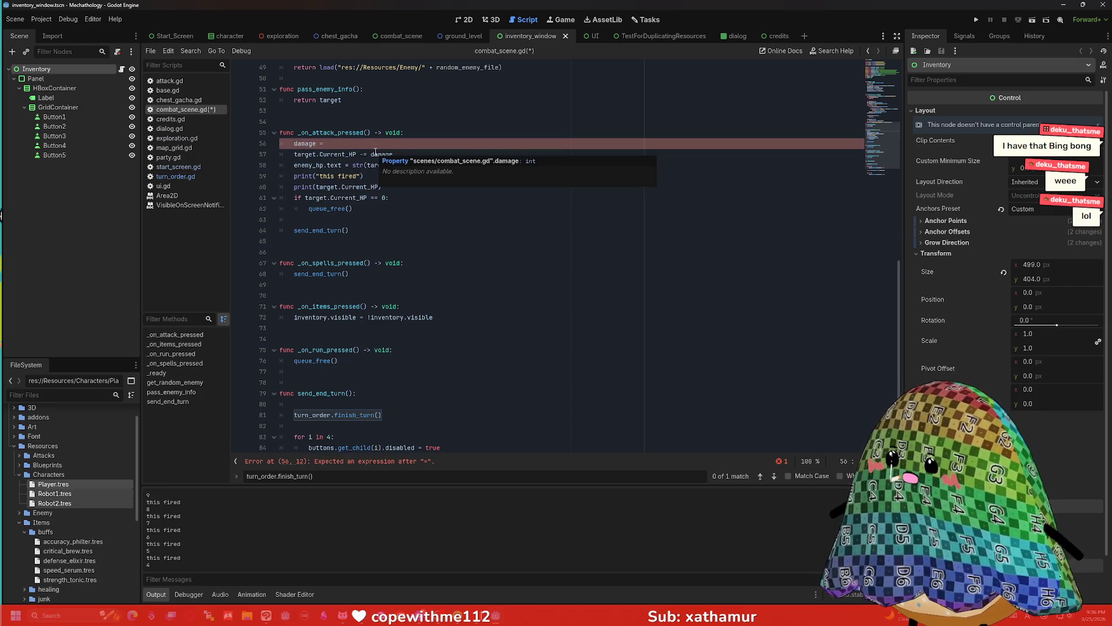
type("pla")
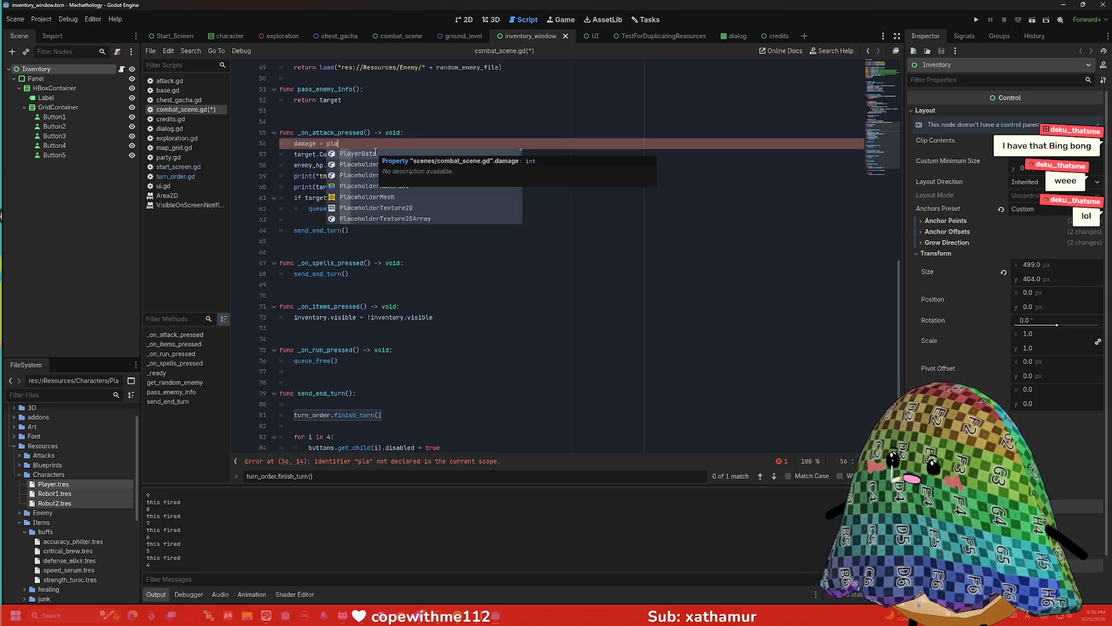
key("BackSpace")
key("BackSpace")
key("BackSpace")
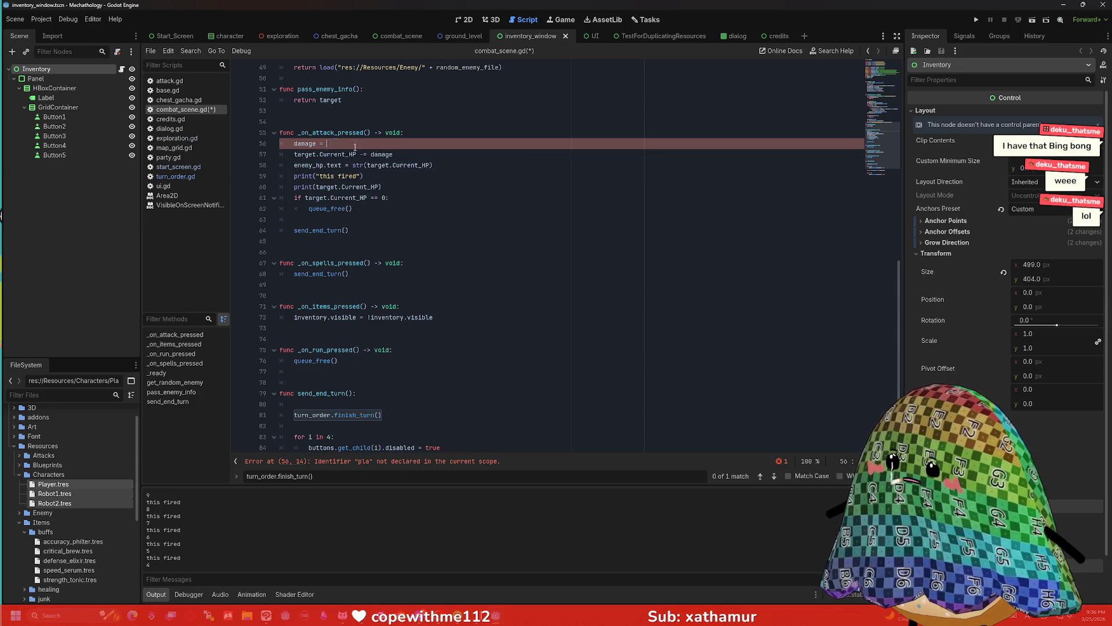
- Set damage to PLAYER.attack and save combat_scene.gd
scroll(457, 145, "up", 7)
scroll(468, 143, "up", 9)
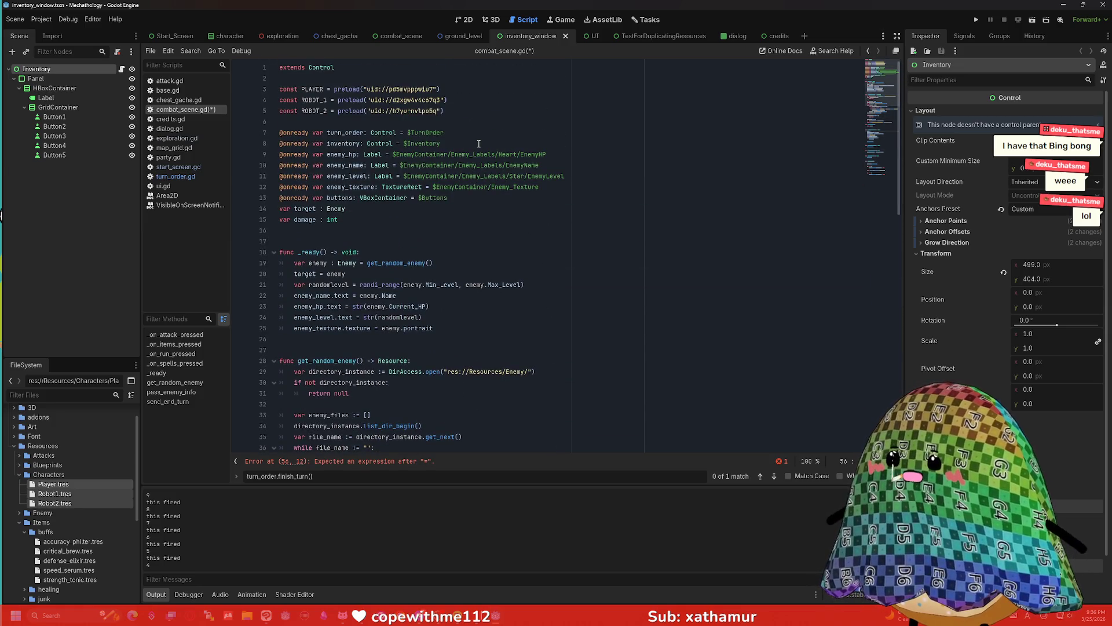
scroll(475, 148, "down", 13)
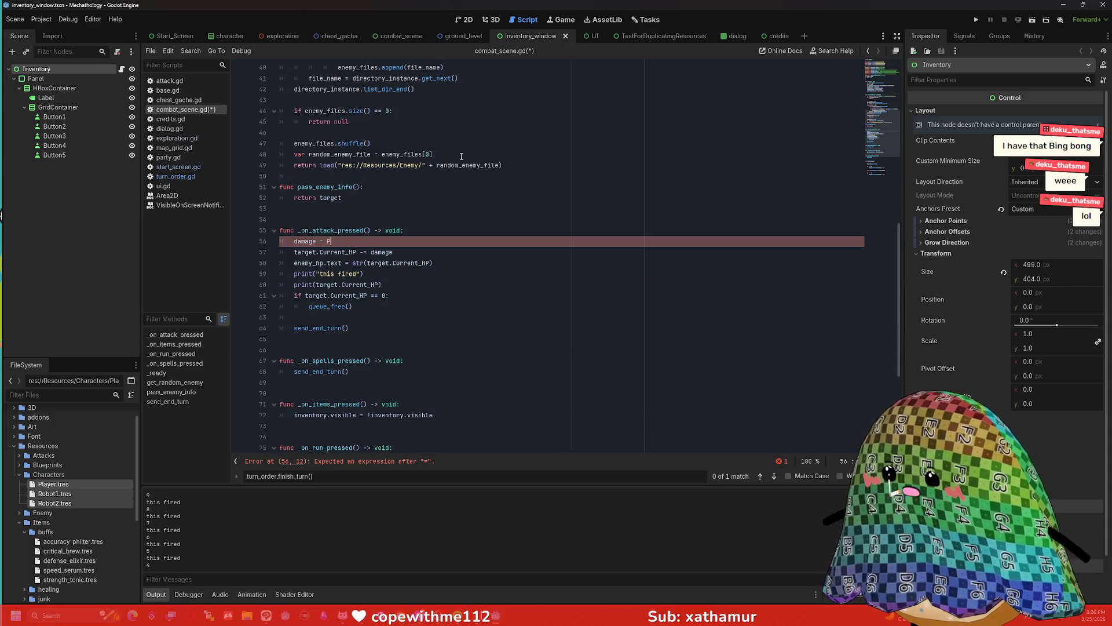
type("LAYER")
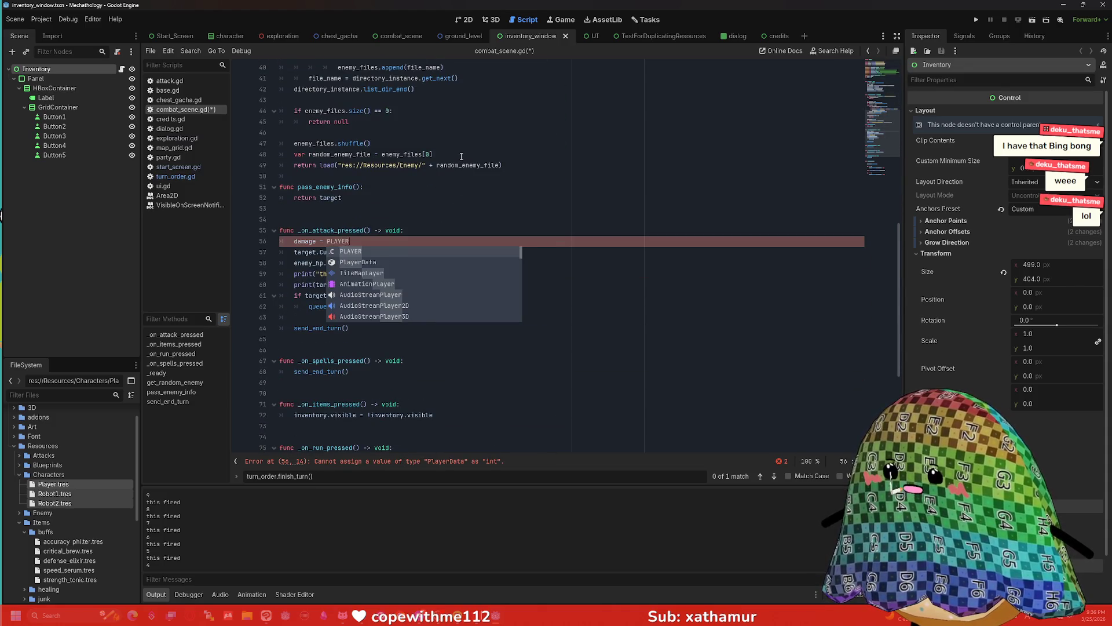
type(".d")
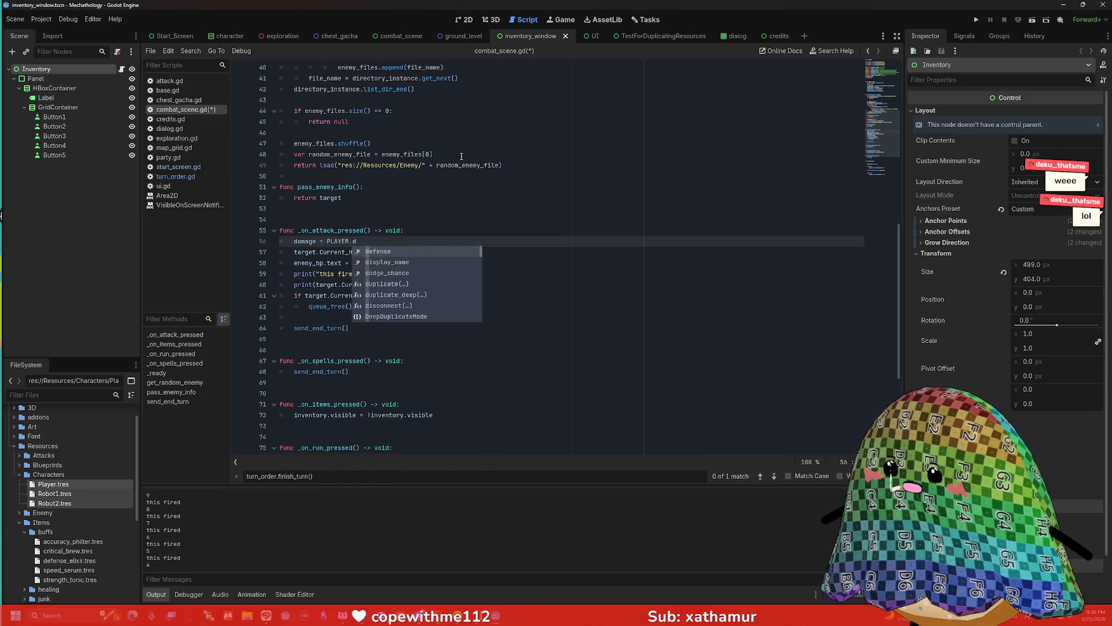
key("BackSpace")
type("attack")
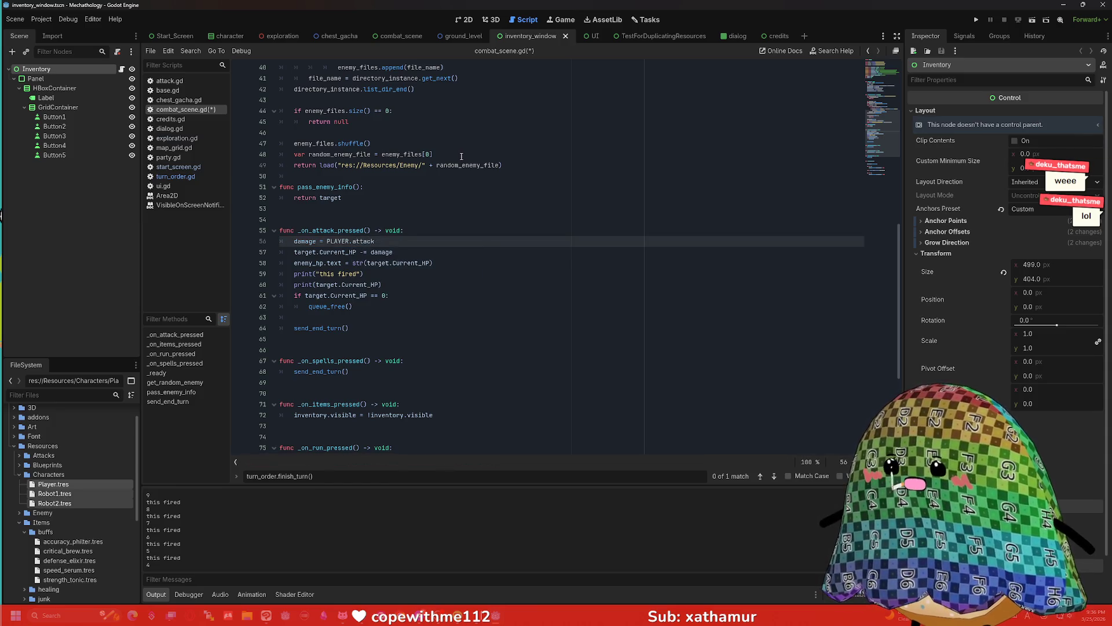
key("ctrl+s")
left_click(445, 253)
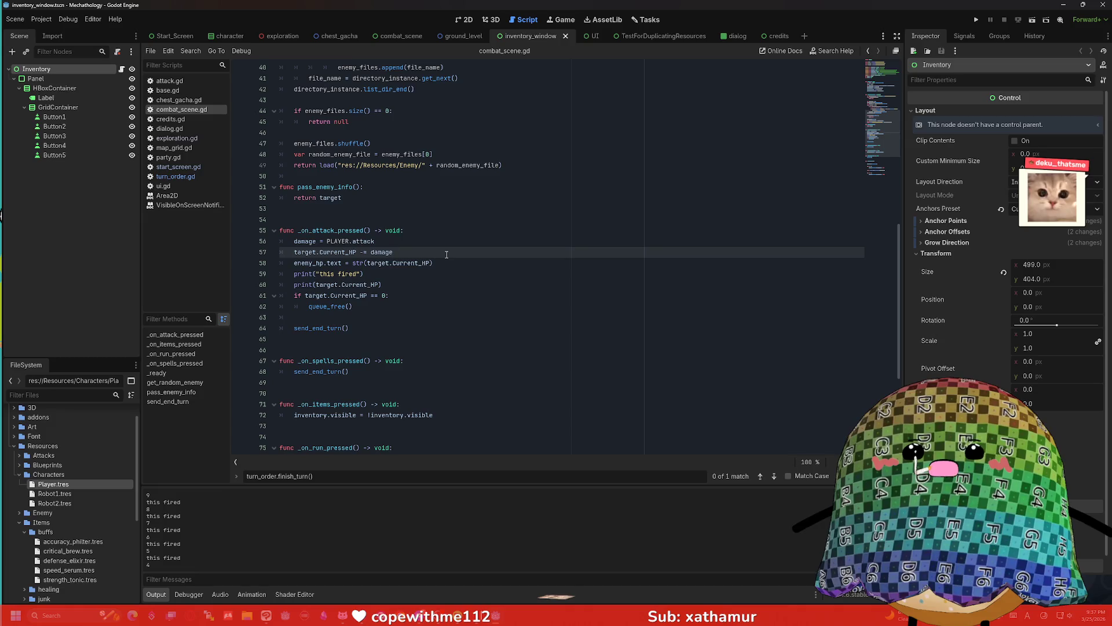
scroll(447, 255, "up", 13)
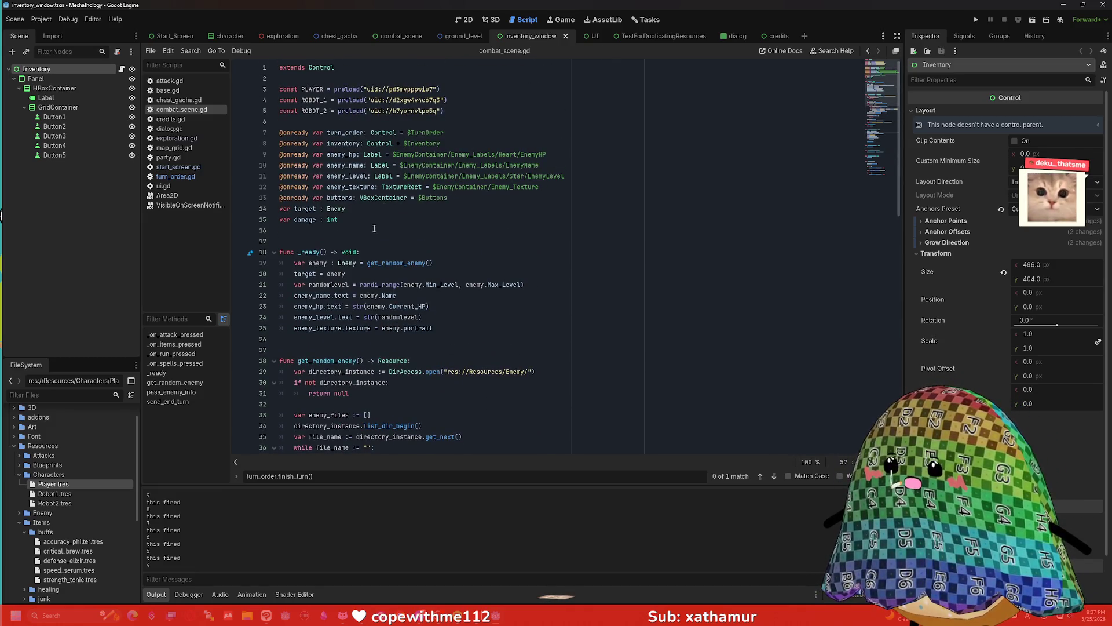
left_click(374, 220)
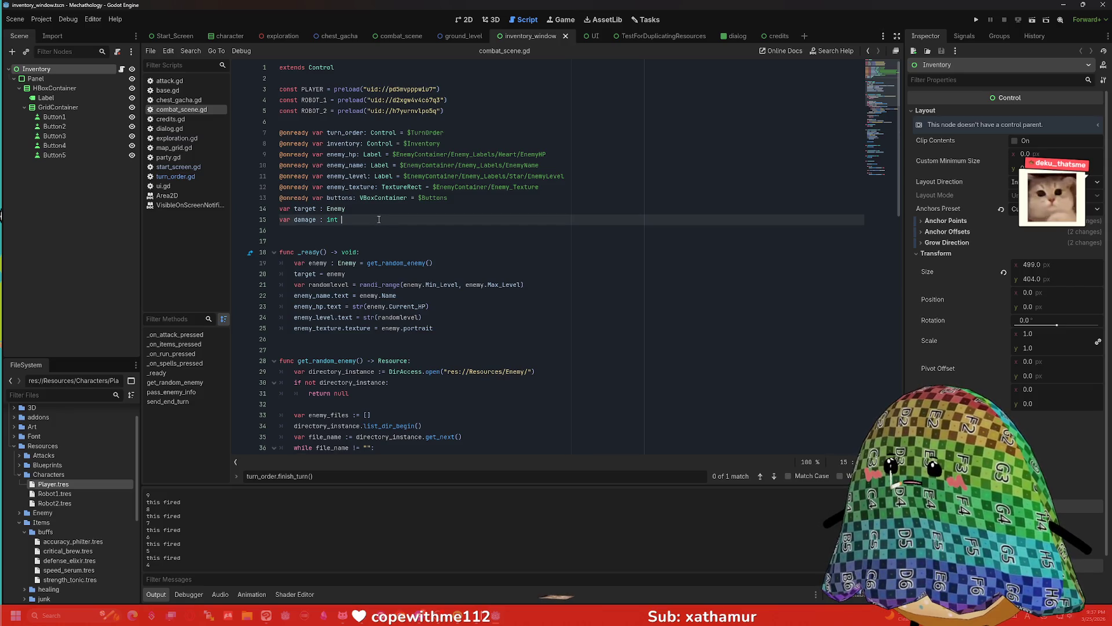
scroll(379, 219, "down", 2)
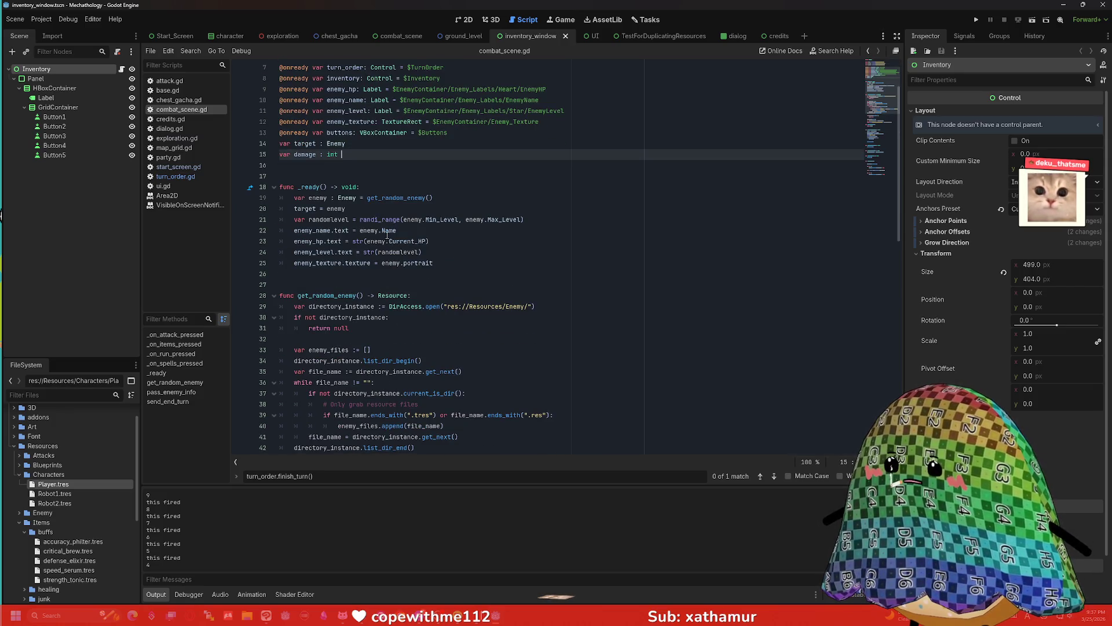
scroll(387, 227, "up", 2)
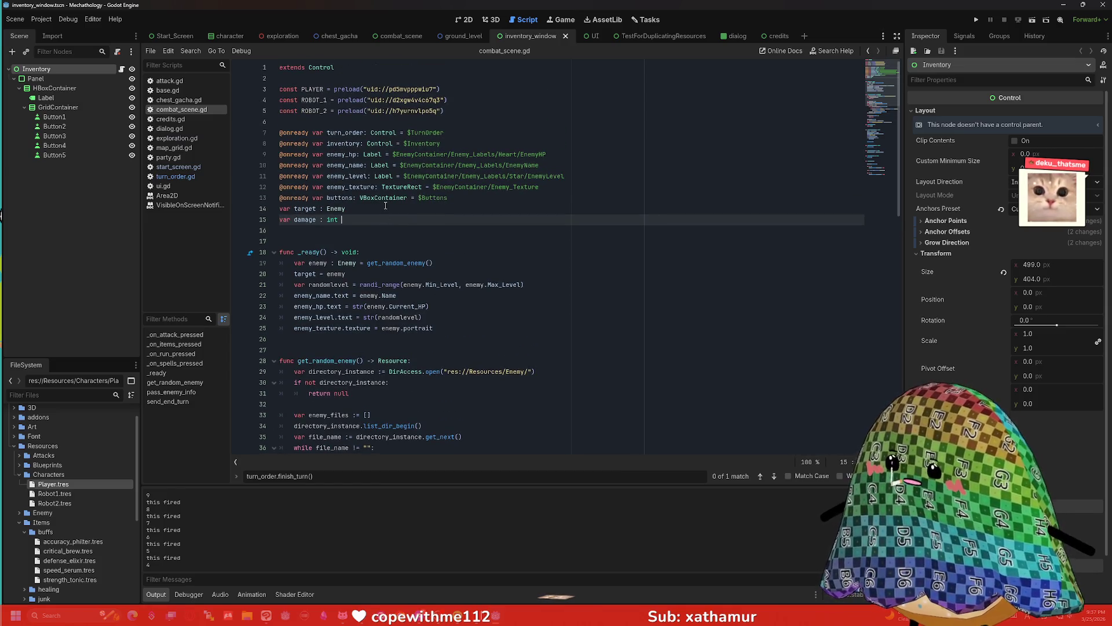
scroll(385, 194, "down", 2)
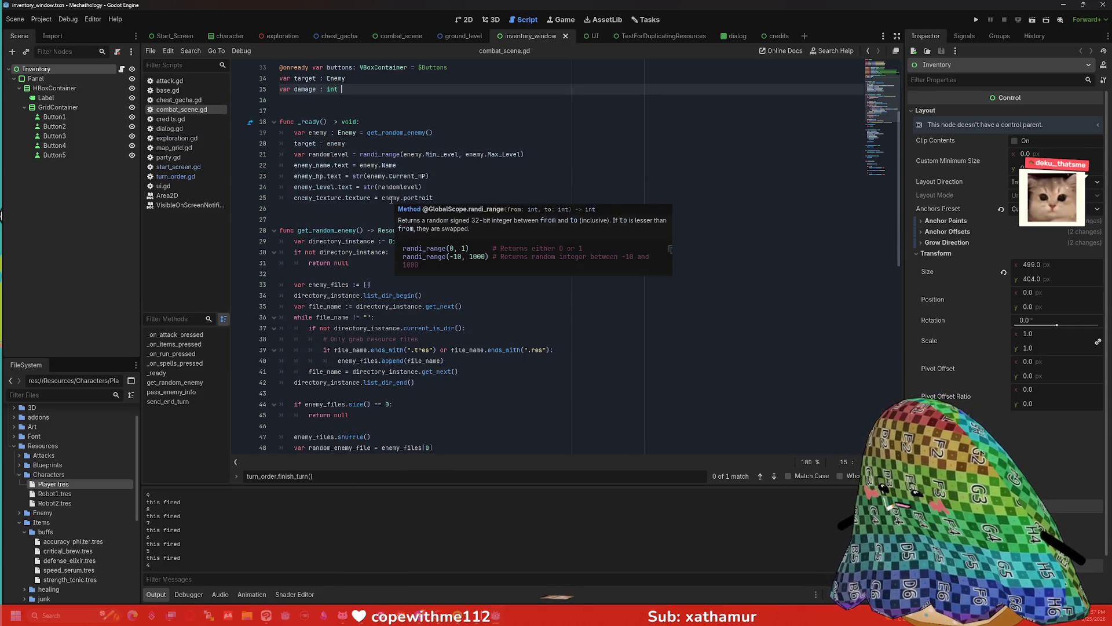
scroll(391, 200, "up", 1)
scroll(391, 200, "up", 1)
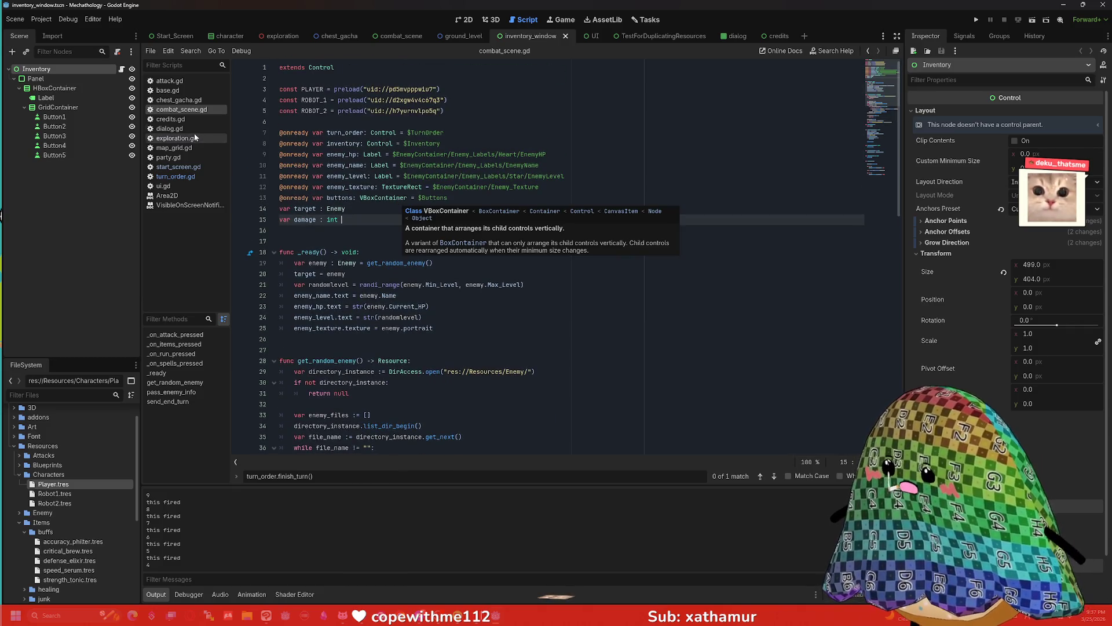
left_click(176, 176)
- Review the turn_order list assignment on line 25 by selecting and deselecting it
scroll(462, 186, "up", 10)
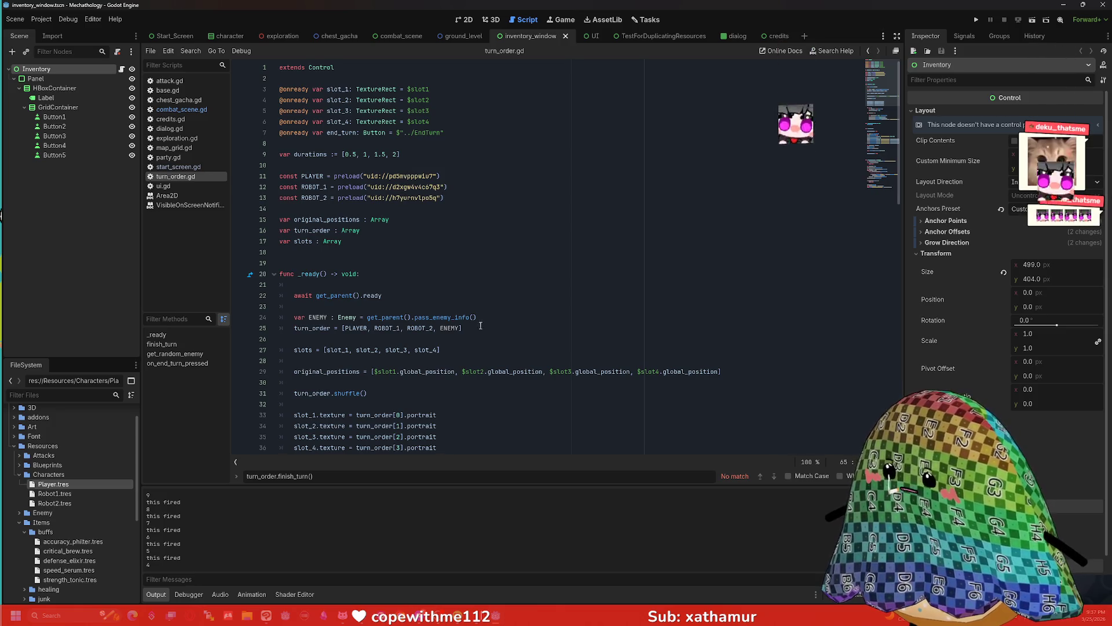
left_click_drag(462, 328, 364, 330)
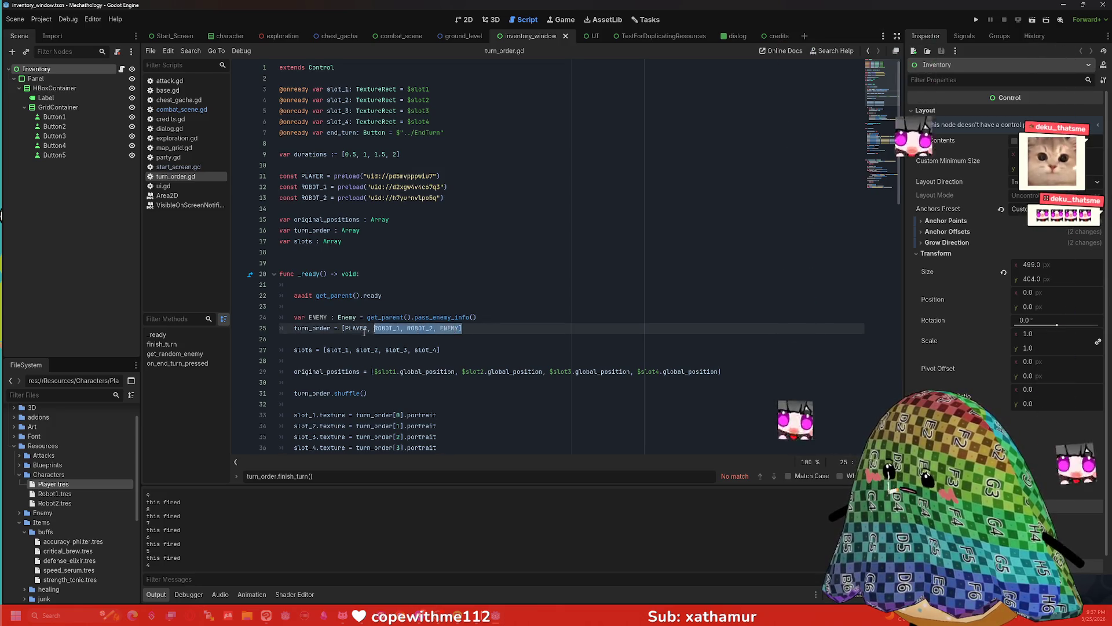
left_click(519, 325)
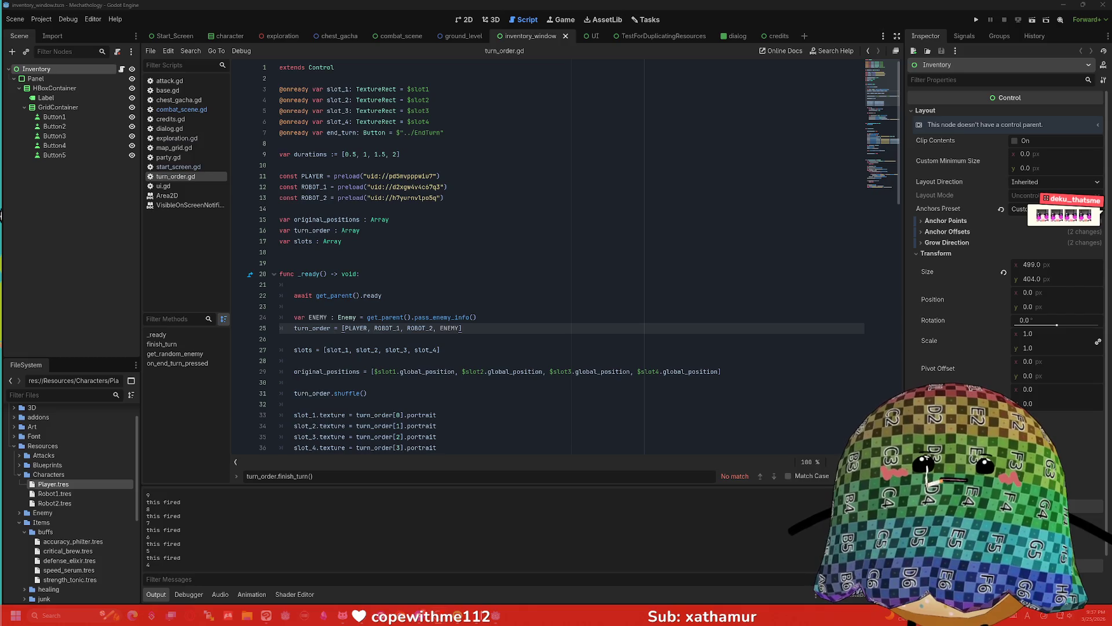
left_click(568, 199)
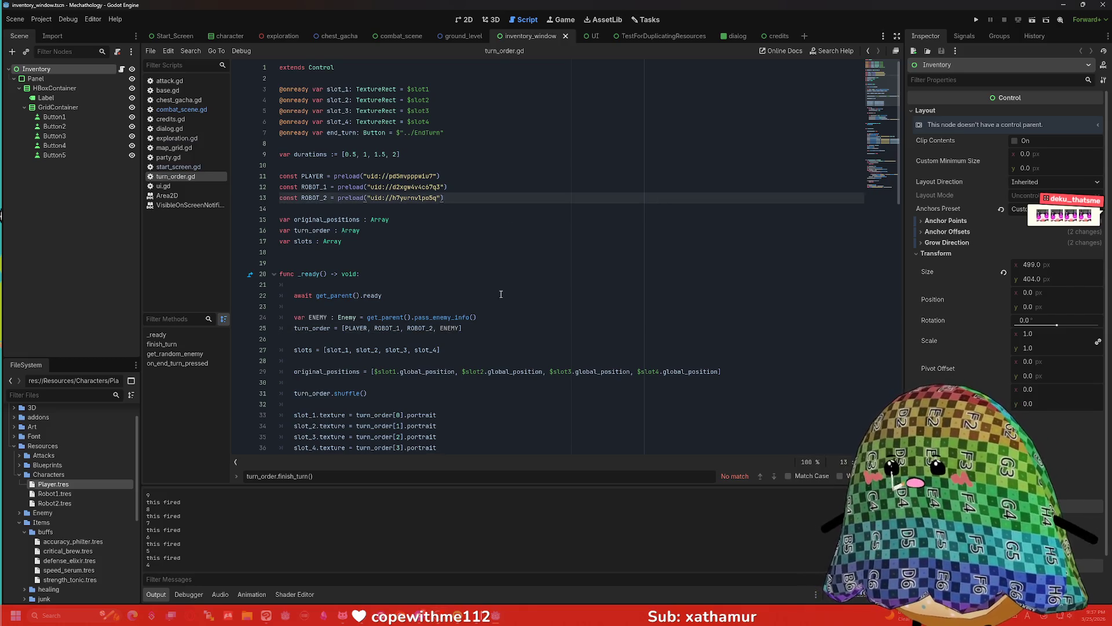
left_click(495, 328)
key("shift+Home")
scroll(494, 290, "down", 4)
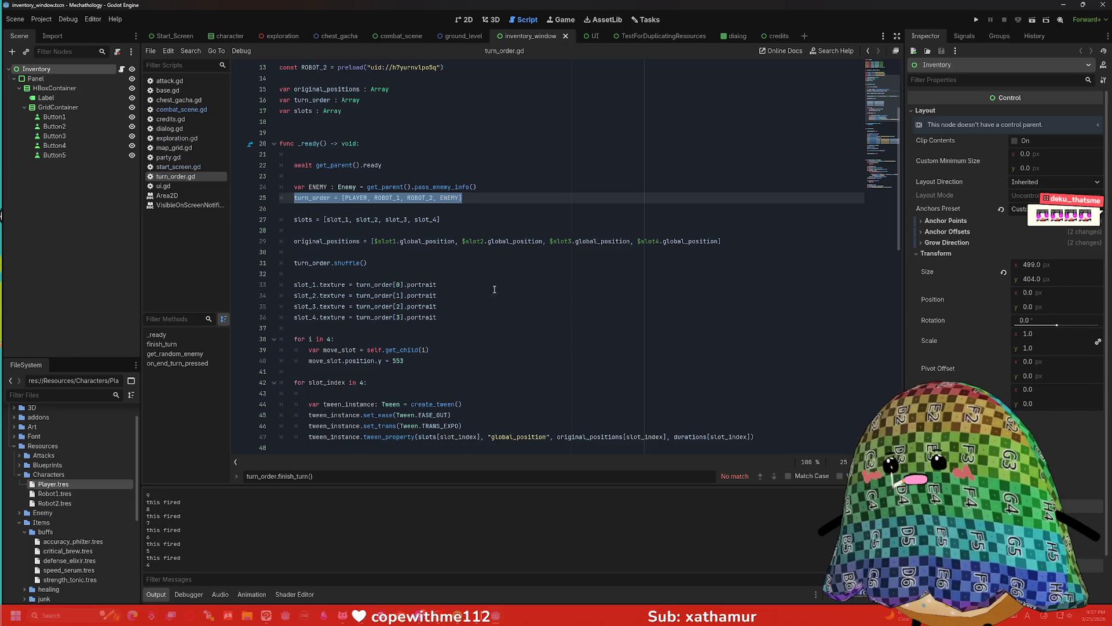
left_click(472, 201)
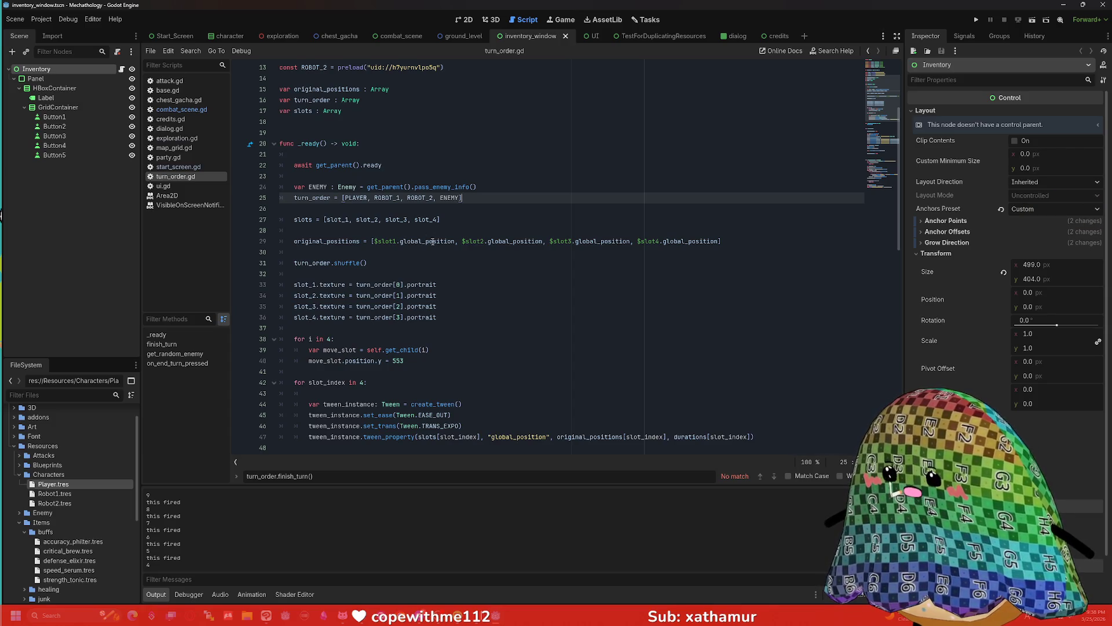
- Select the PLAYER, ROBOT_1 and ROBOT_2 preload lines to review them
scroll(464, 218, "up", 4)
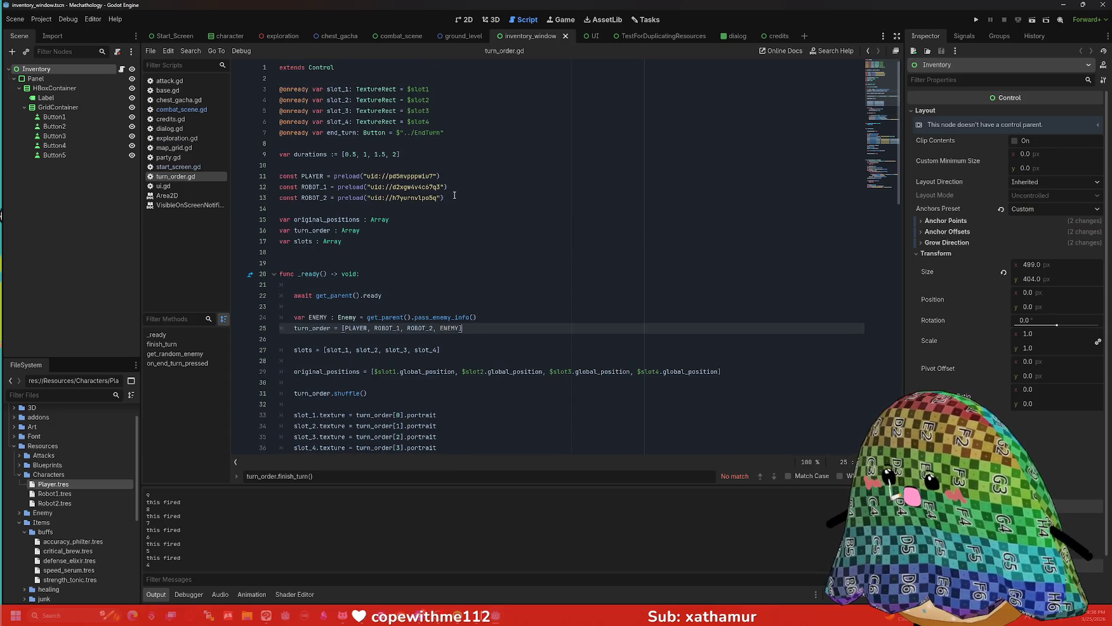
left_click_drag(455, 197, 271, 176)
left_click(456, 198)
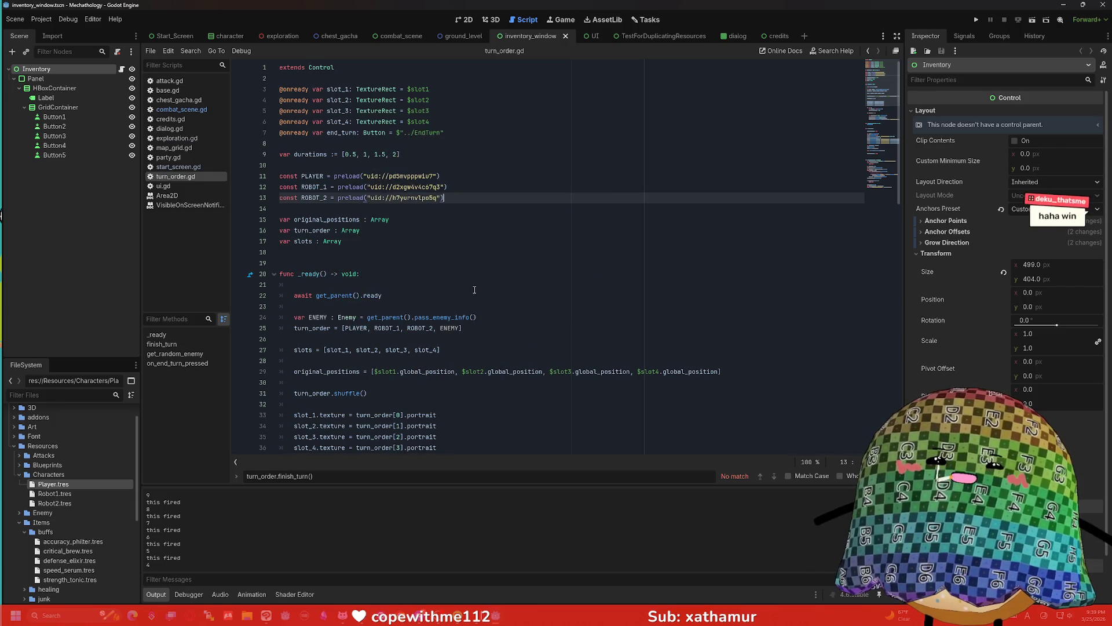
left_click(452, 223)
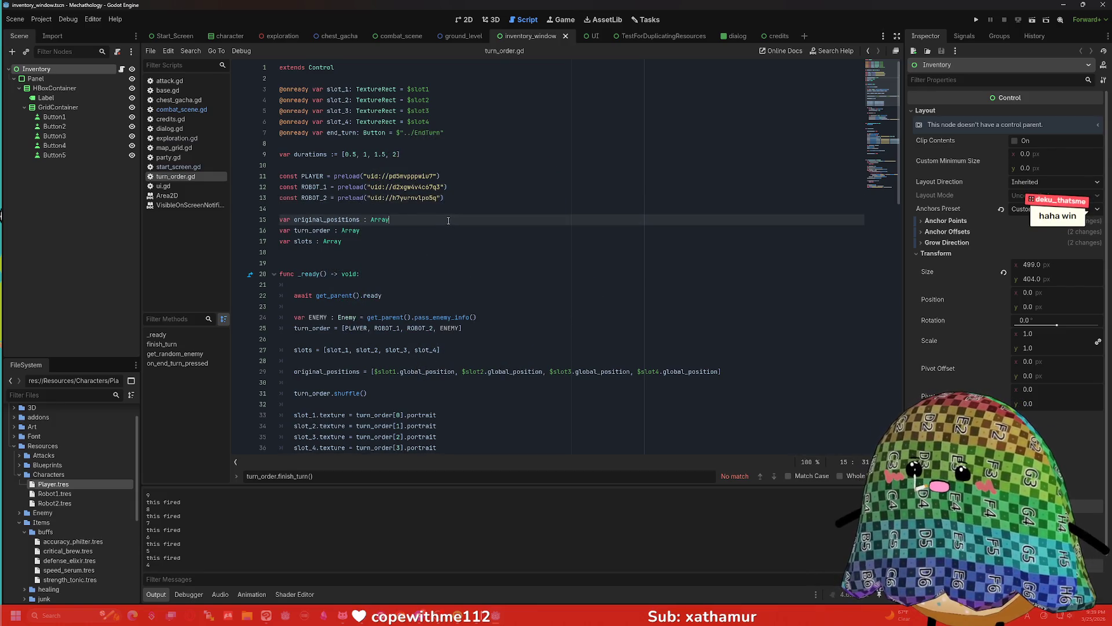
scroll(440, 220, "down", 1)
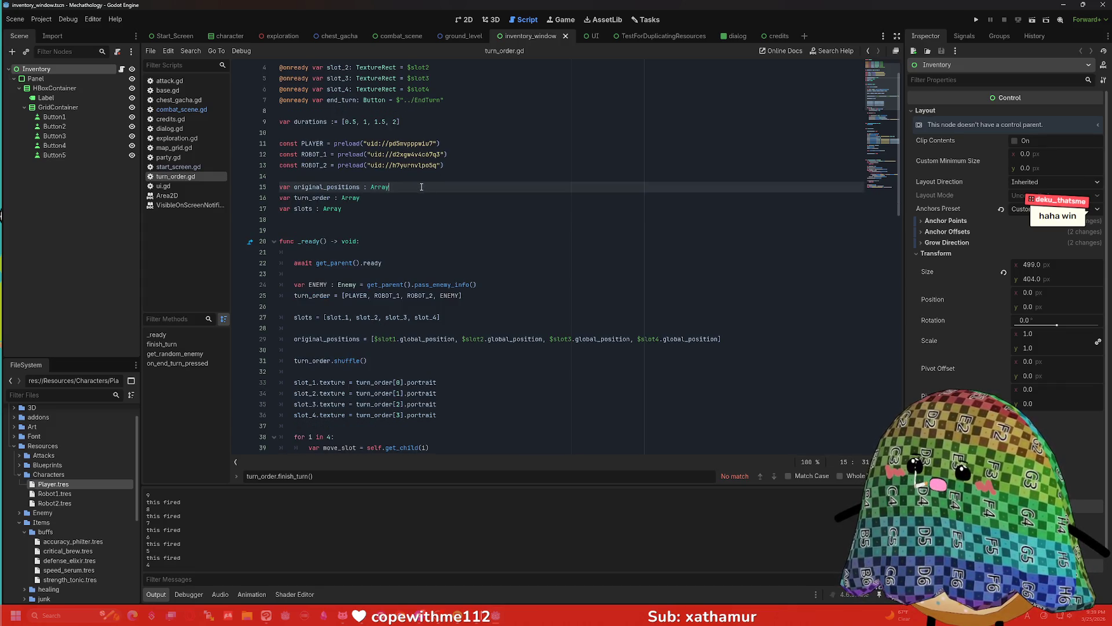
scroll(425, 189, "down", 2)
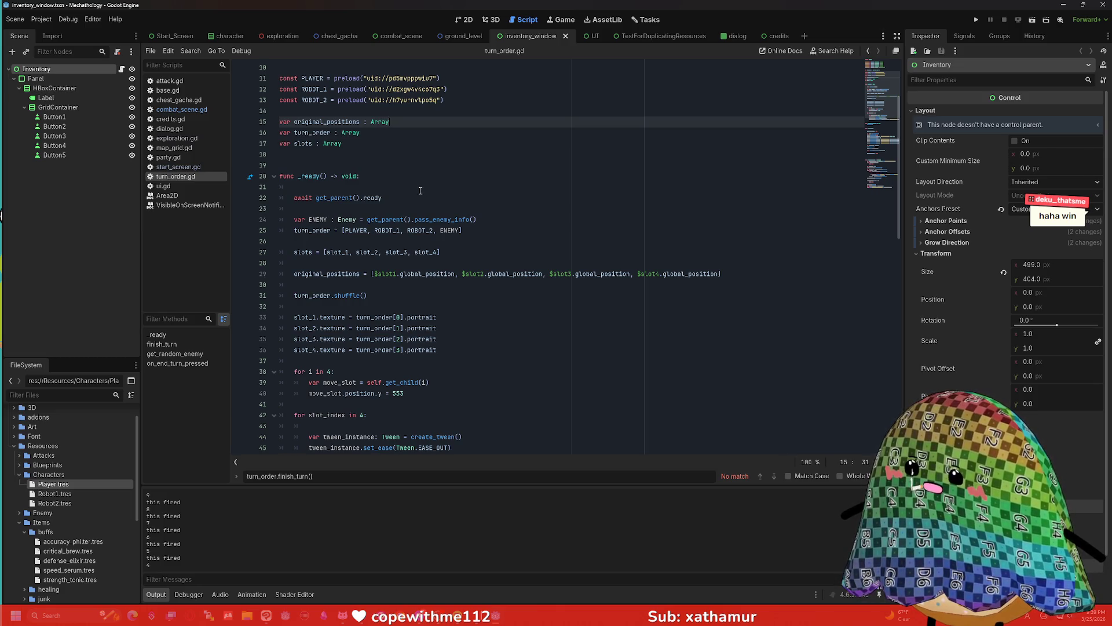
scroll(421, 191, "down", 2)
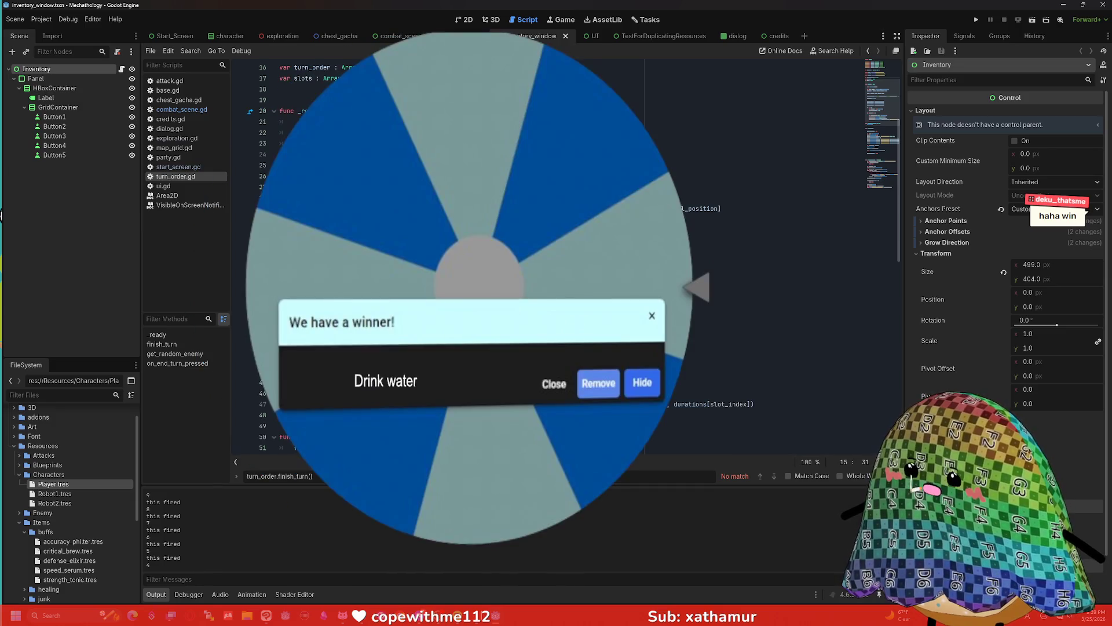
scroll(422, 191, "up", 2)
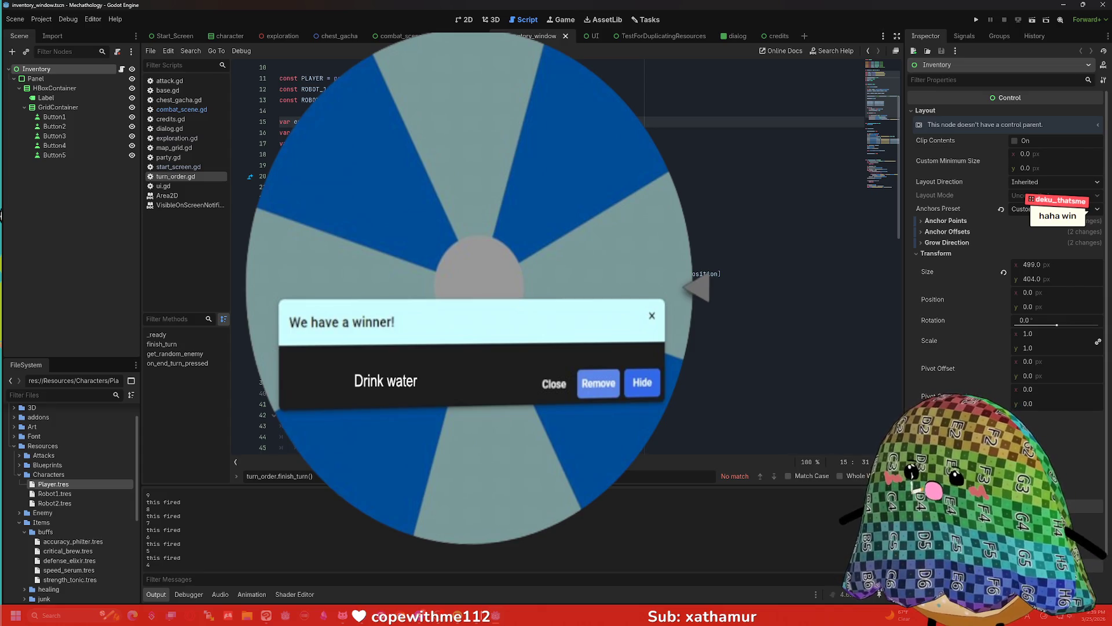
scroll(421, 191, "down", 3)
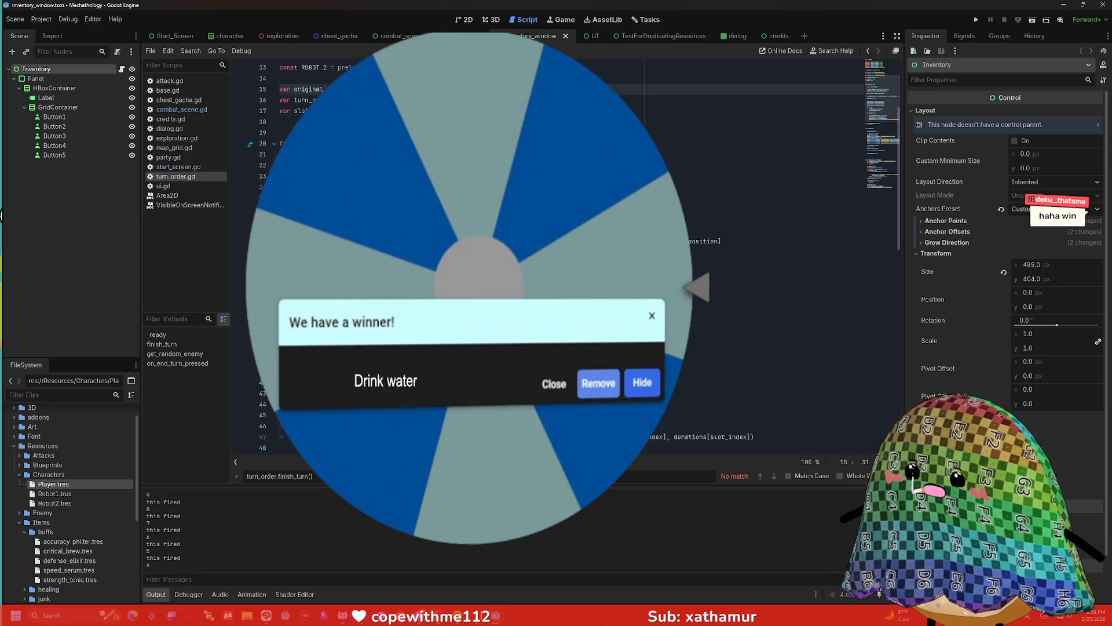
scroll(421, 191, "up", 1)
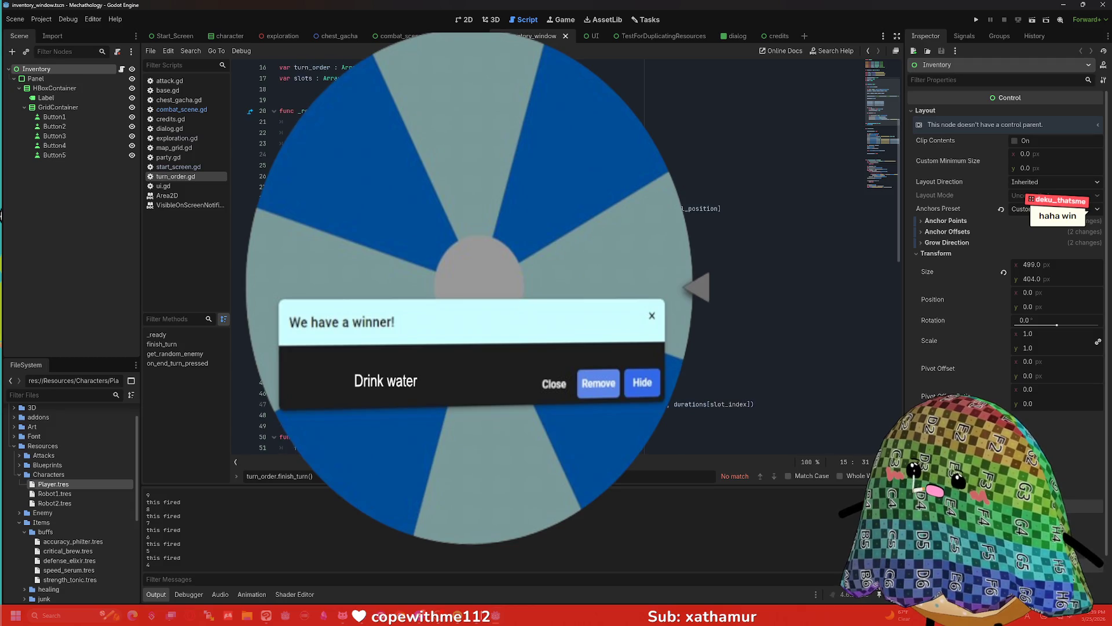
scroll(386, 228, "up", 5)
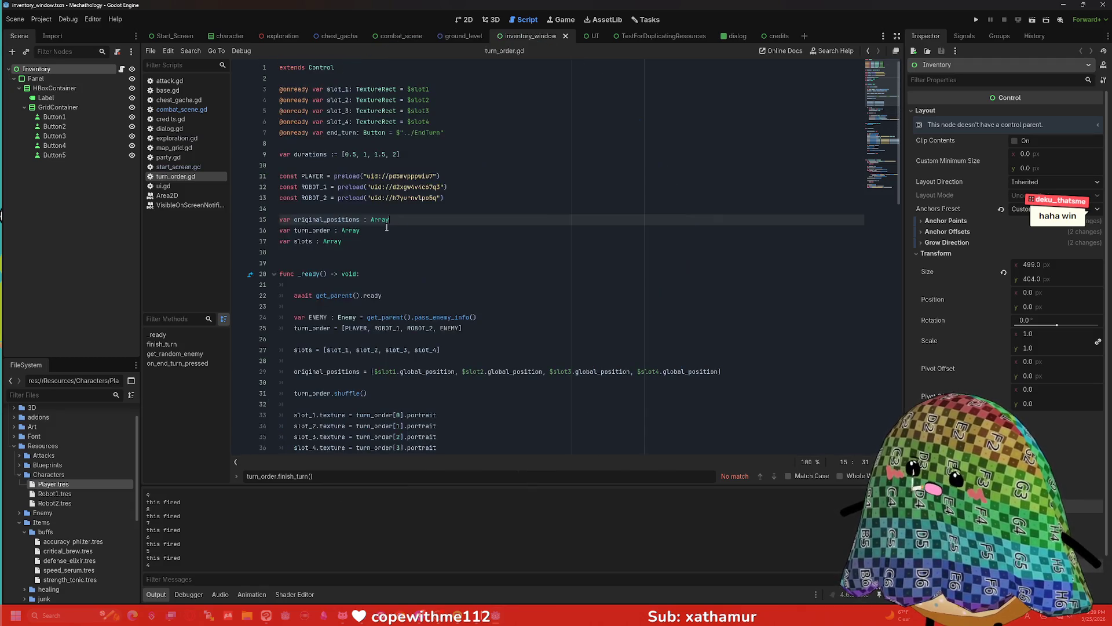
scroll(387, 228, "down", 1)
scroll(386, 228, "up", 1)
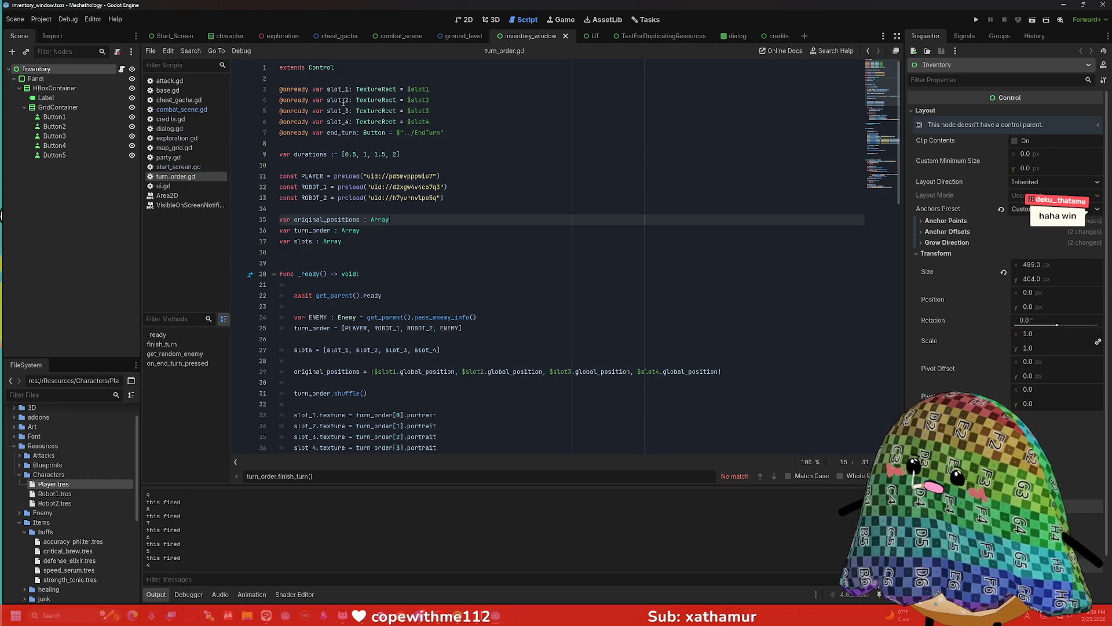
scroll(323, 210, "down", 4)
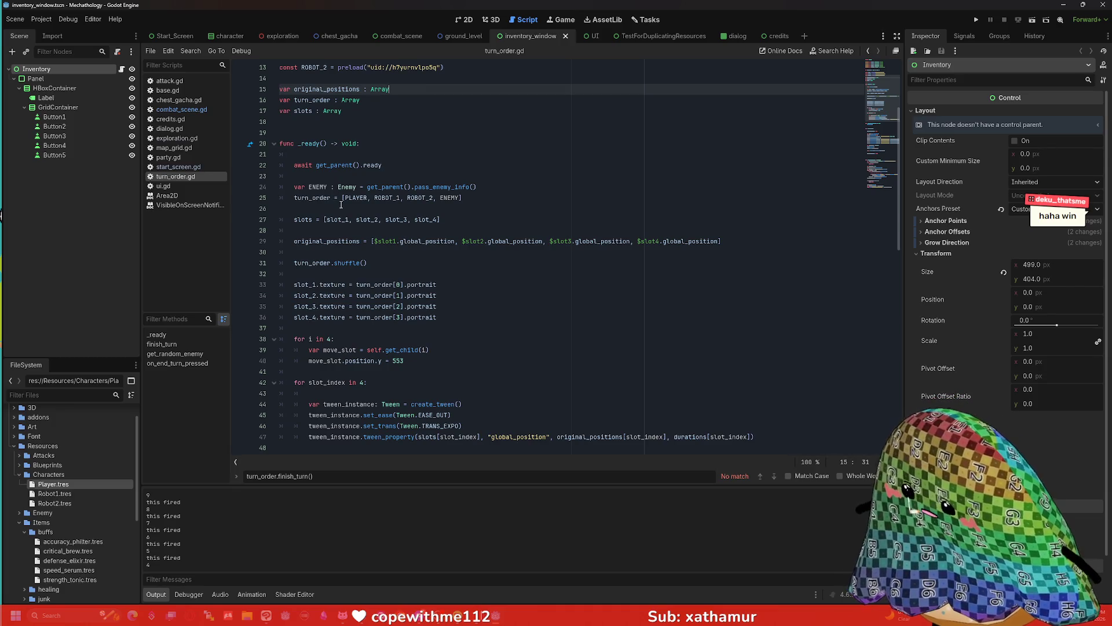
scroll(341, 204, "down", 10)
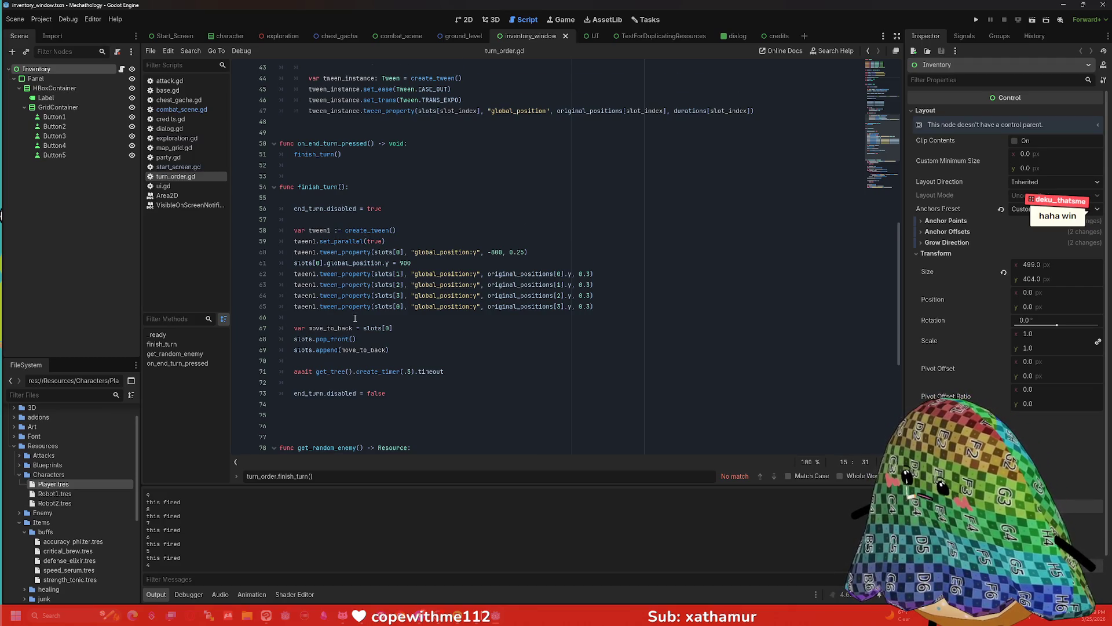
scroll(348, 336, "down", 1)
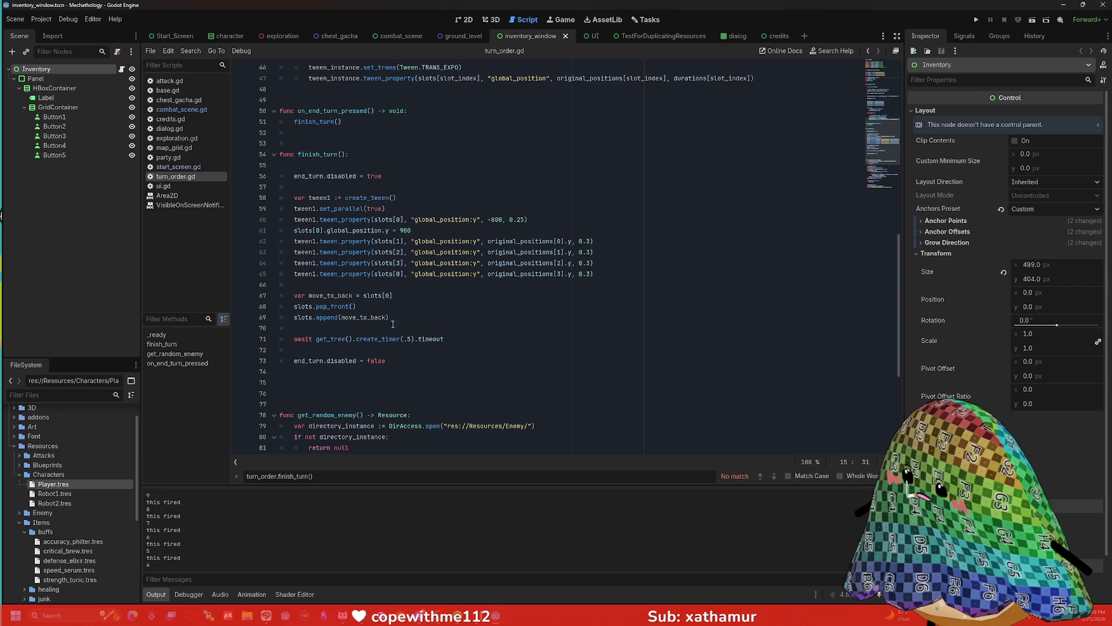
scroll(351, 280, "down", 1)
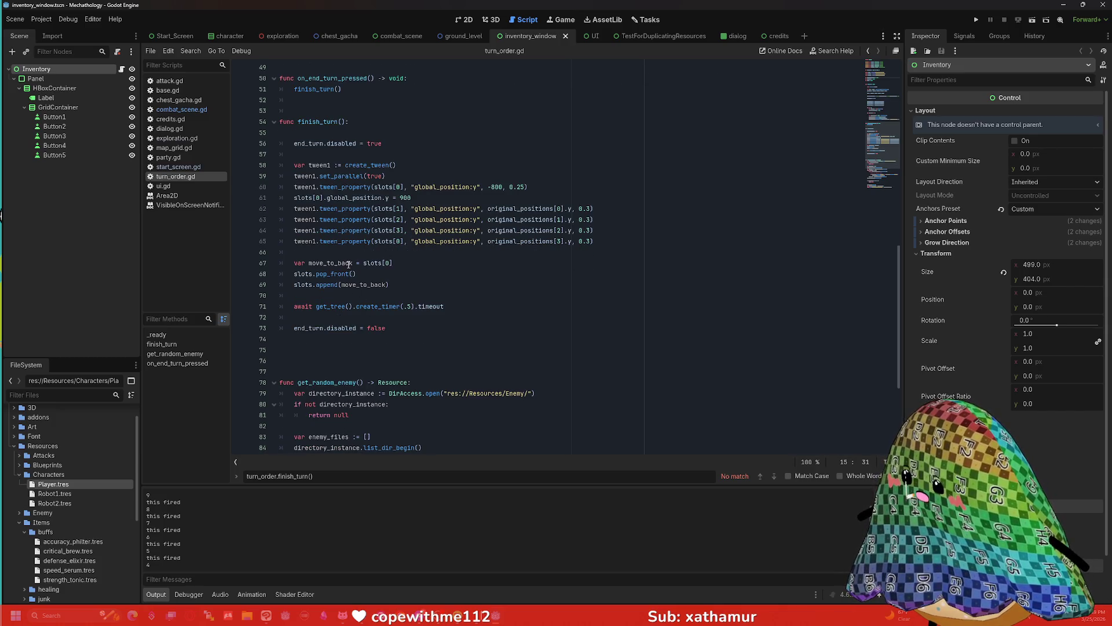
scroll(389, 269, "up", 3)
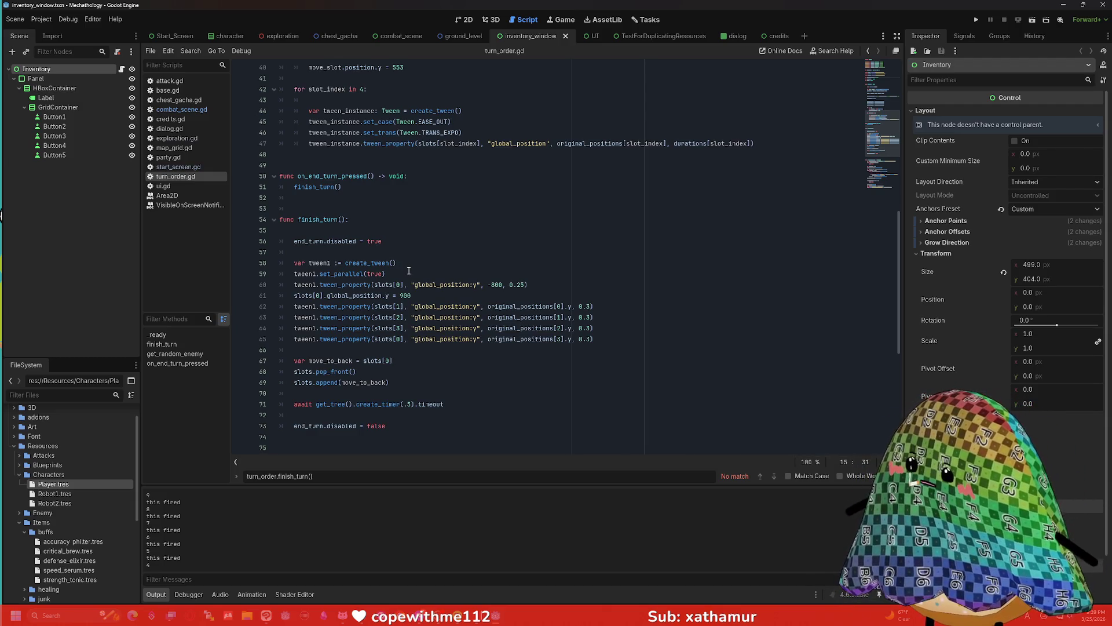
scroll(341, 285, "up", 1)
scroll(342, 284, "up", 15)
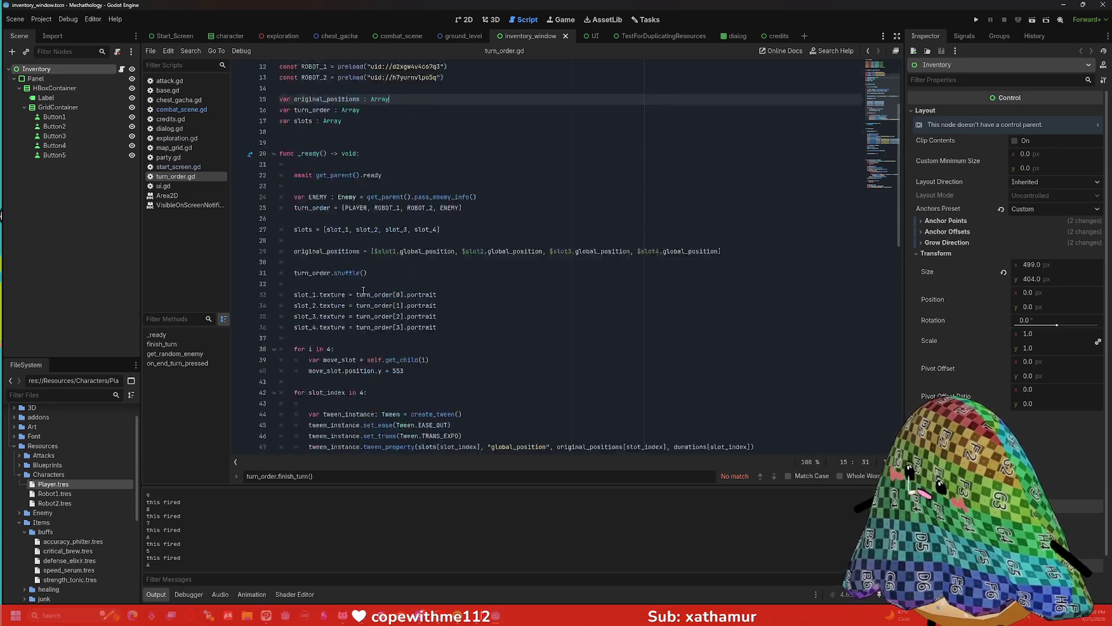
scroll(319, 100, "down", 1)
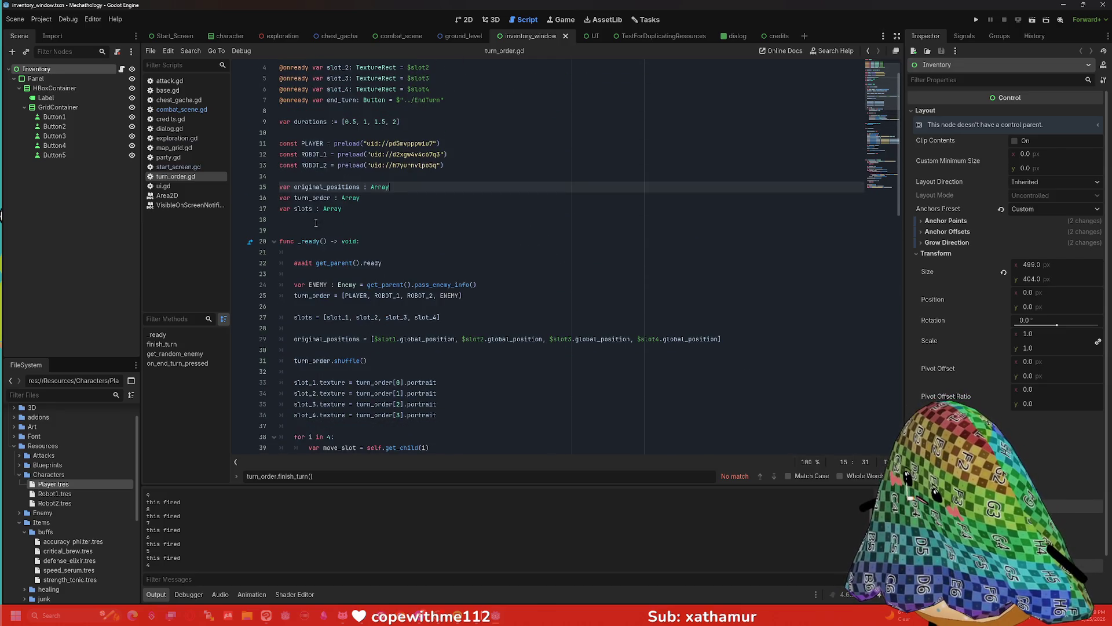
left_click(297, 209)
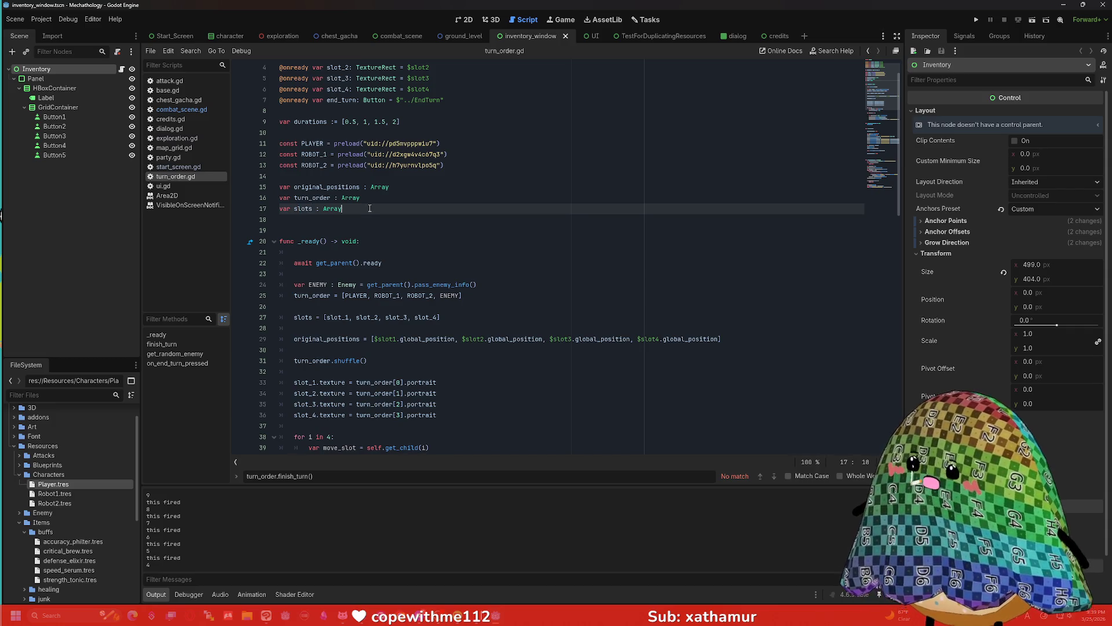
left_click(193, 113)
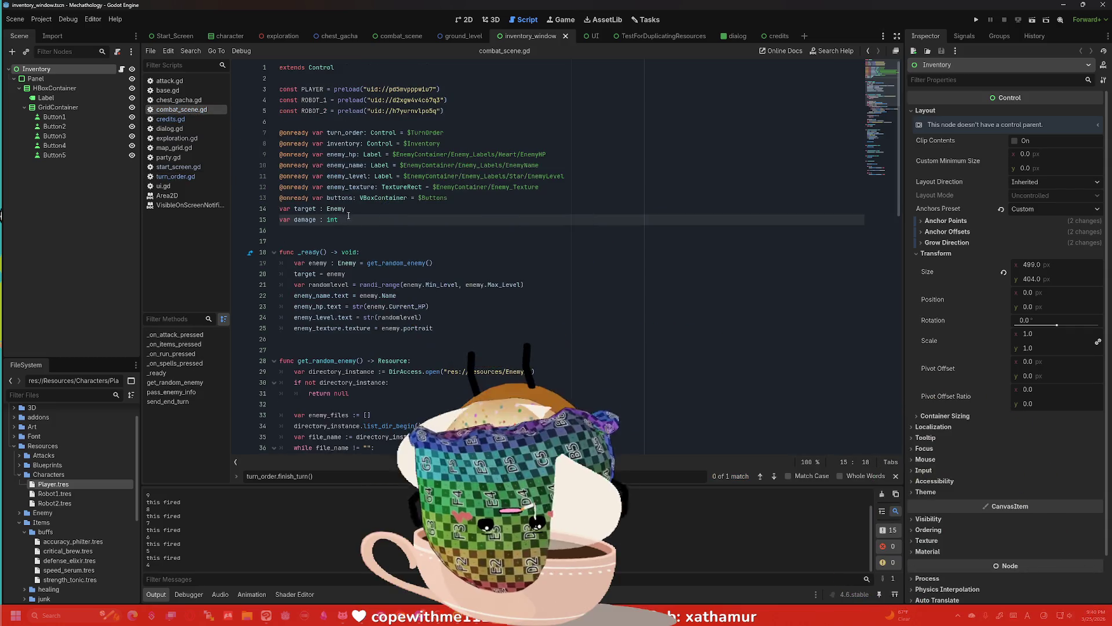
scroll(355, 223, "down", 4)
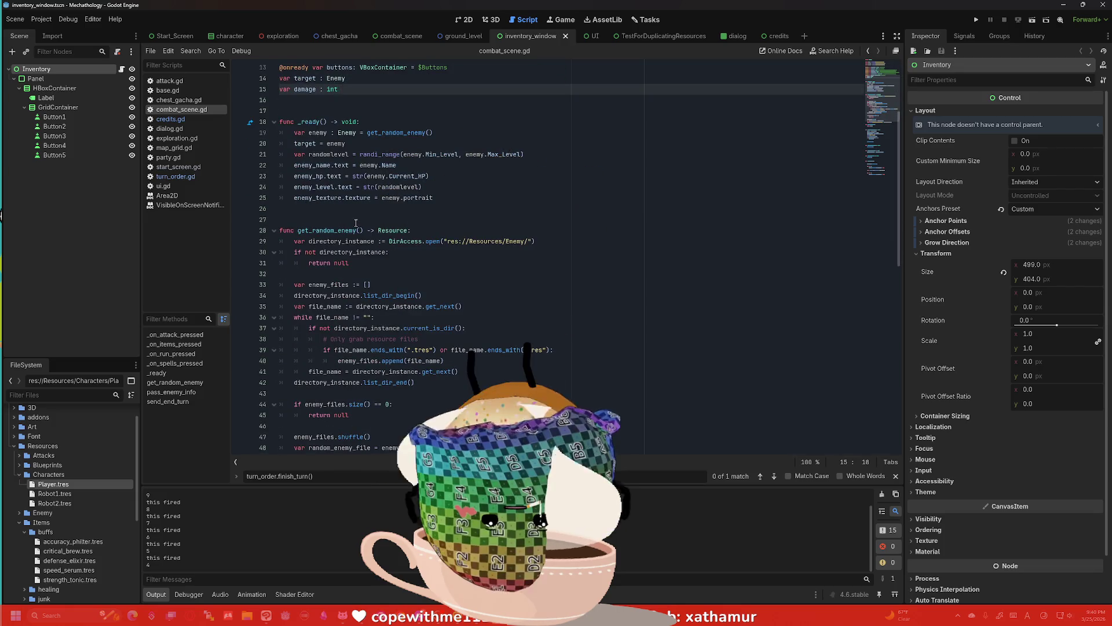
left_click(187, 176)
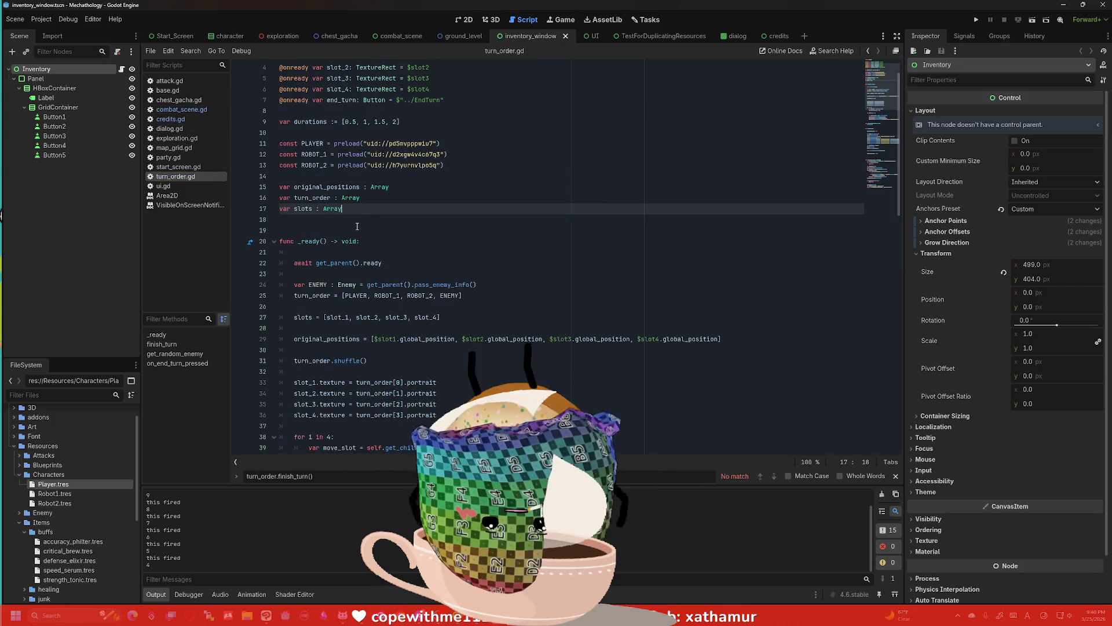
scroll(358, 220, "down", 1)
left_click(357, 198)
scroll(357, 219, "down", 12)
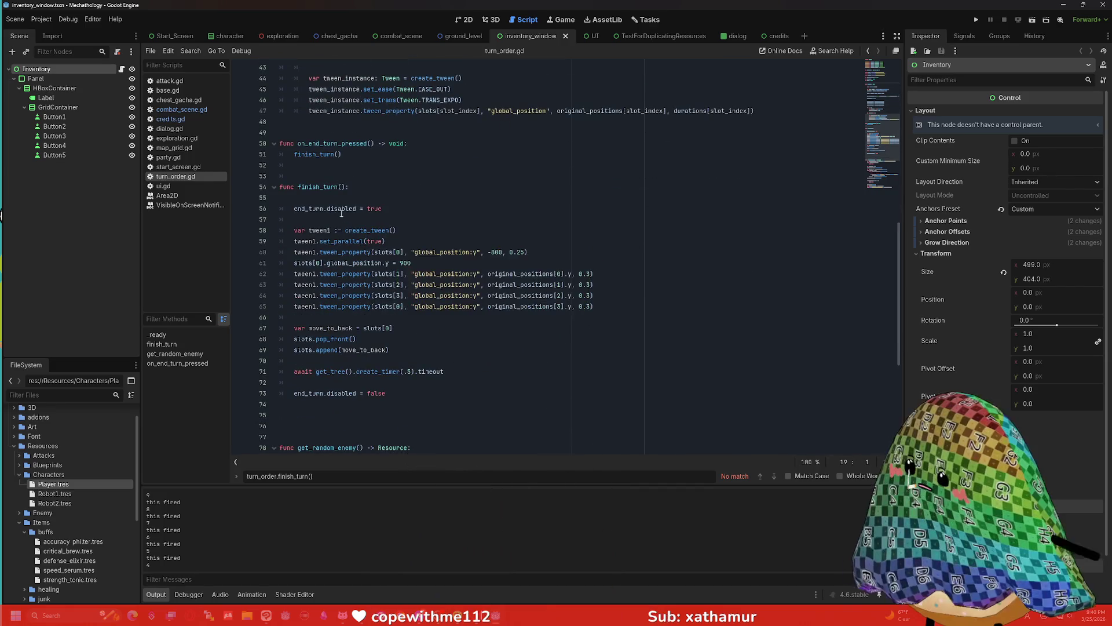
left_click(318, 174)
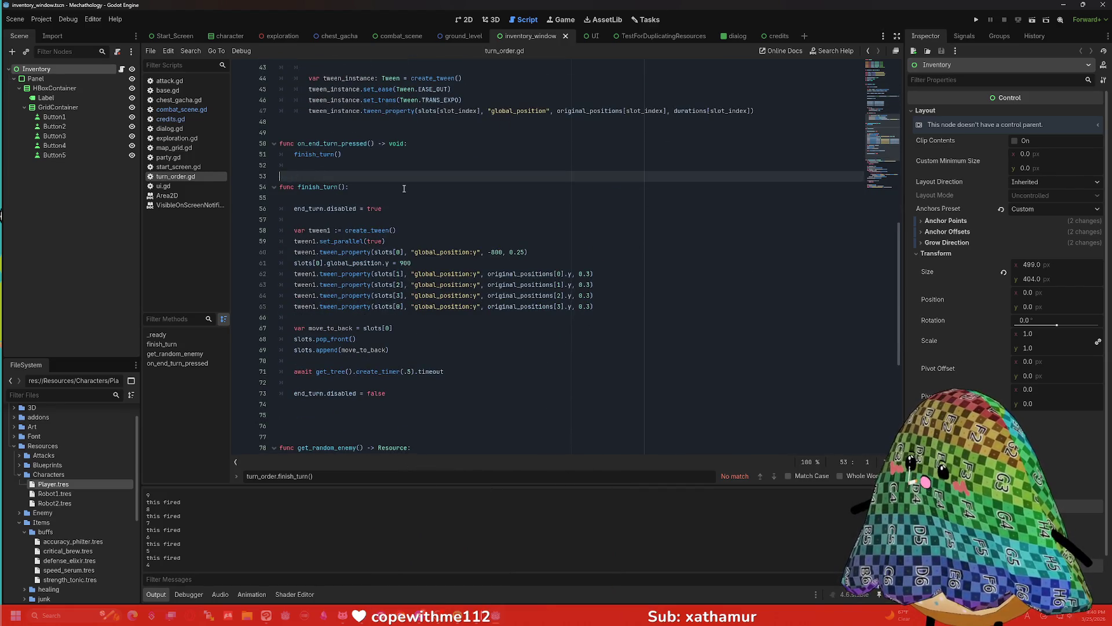
- Add a return_attack() function above finish_turn returning Slots[0].attack
key("Return")
type("func")
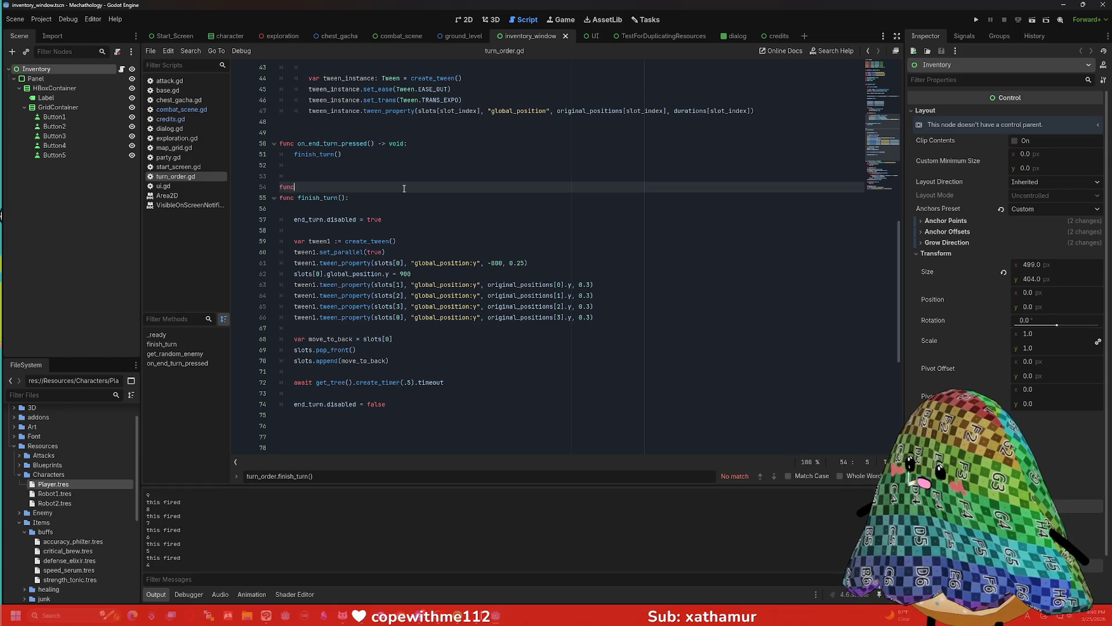
type(" return_atta")
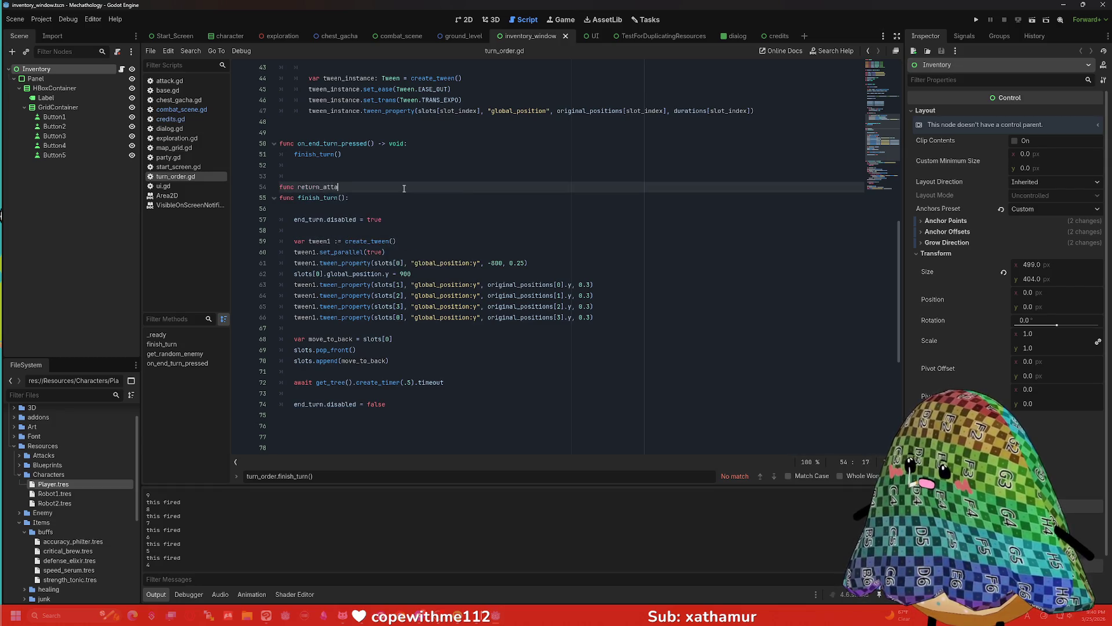
type("ck() :")
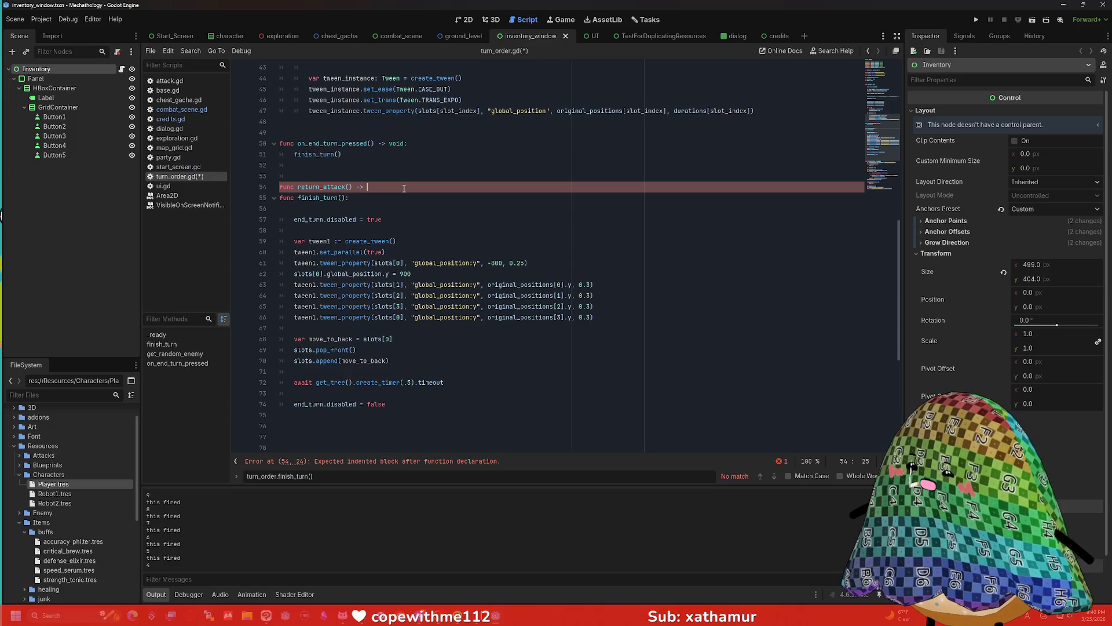
type("la")
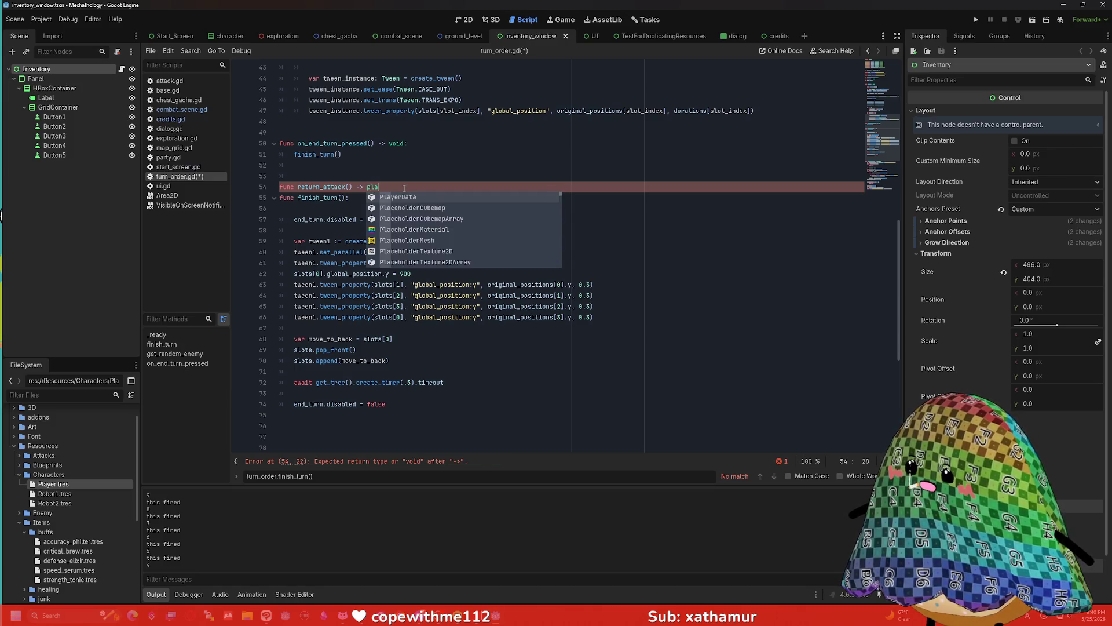
key("Return")
key("Return")
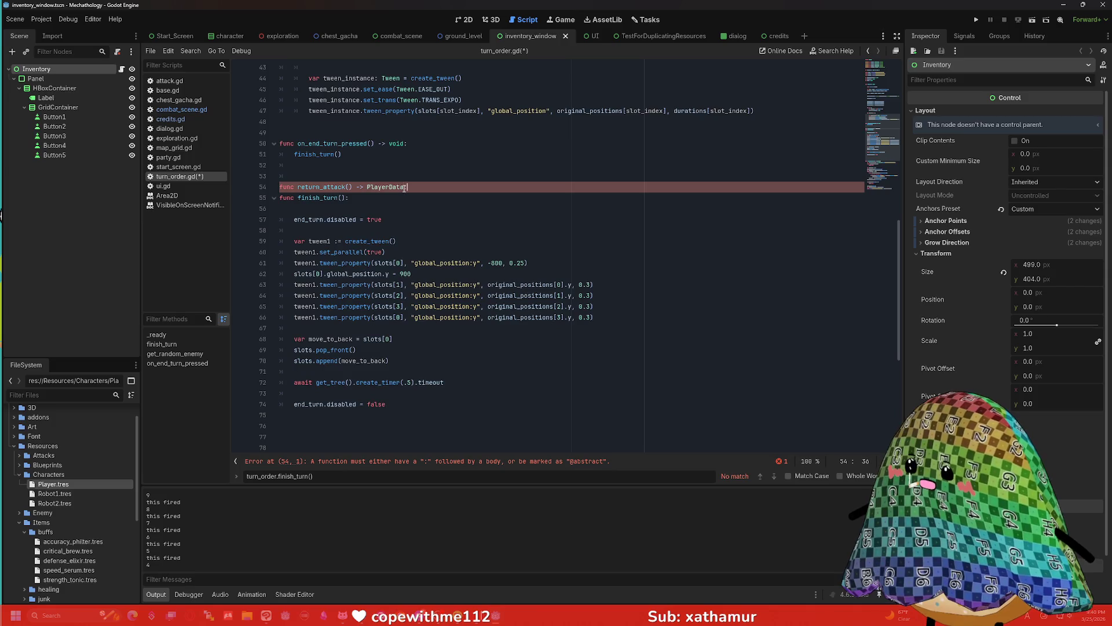
key("Tab")
type("retur")
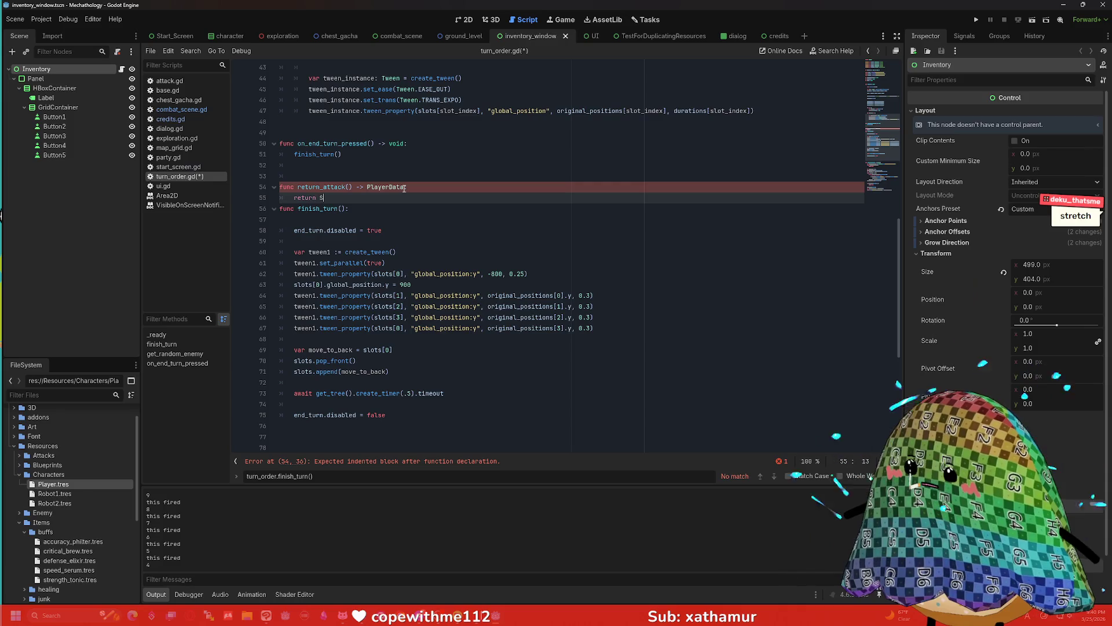
type("n Slots[0]")
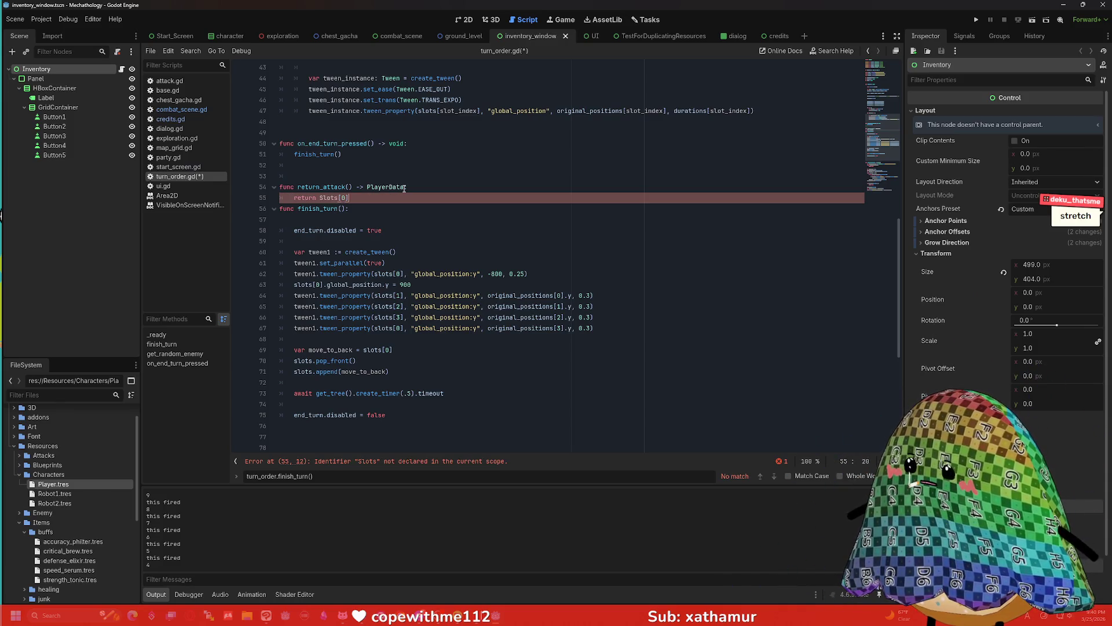
type(".attack")
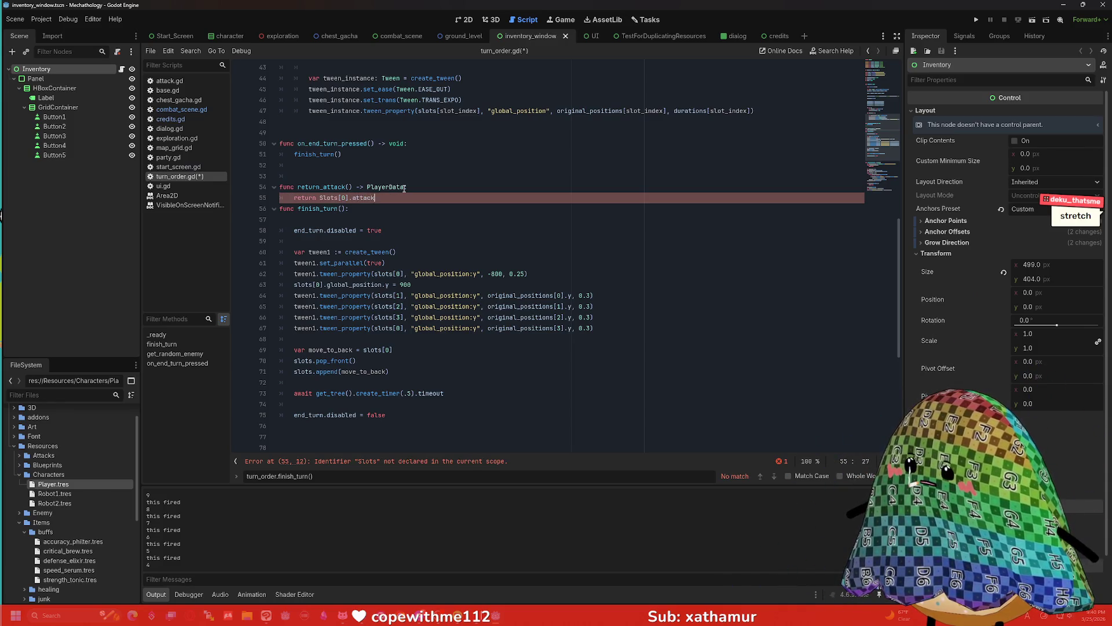
key("Return")
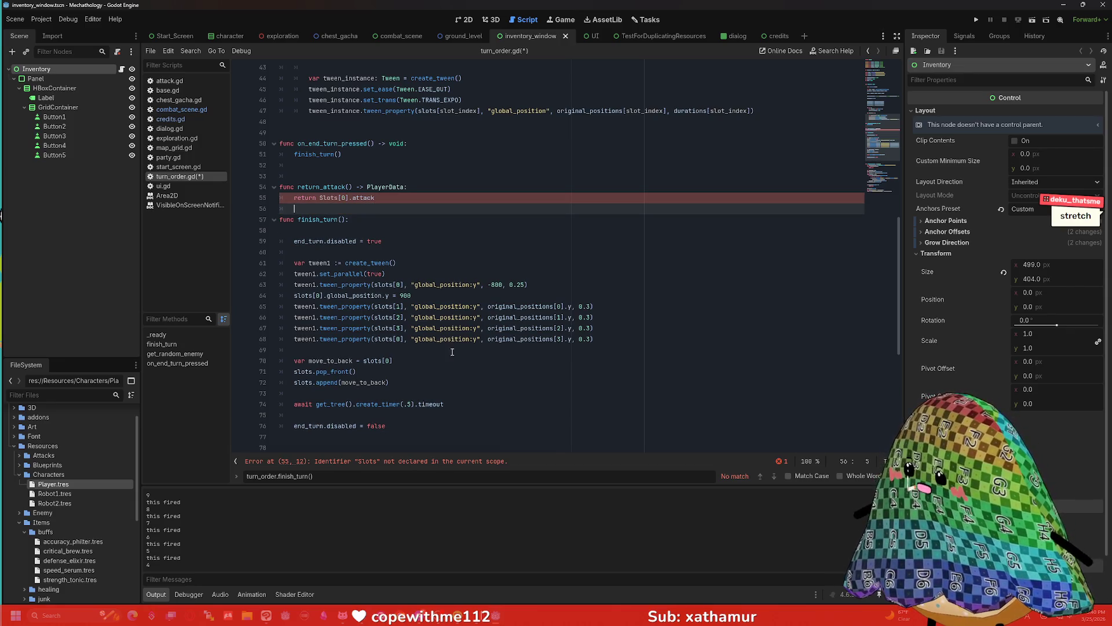
- Correct Slots to slots and retype attack so it returns slots[0].attack
scroll(464, 363, "up", 10)
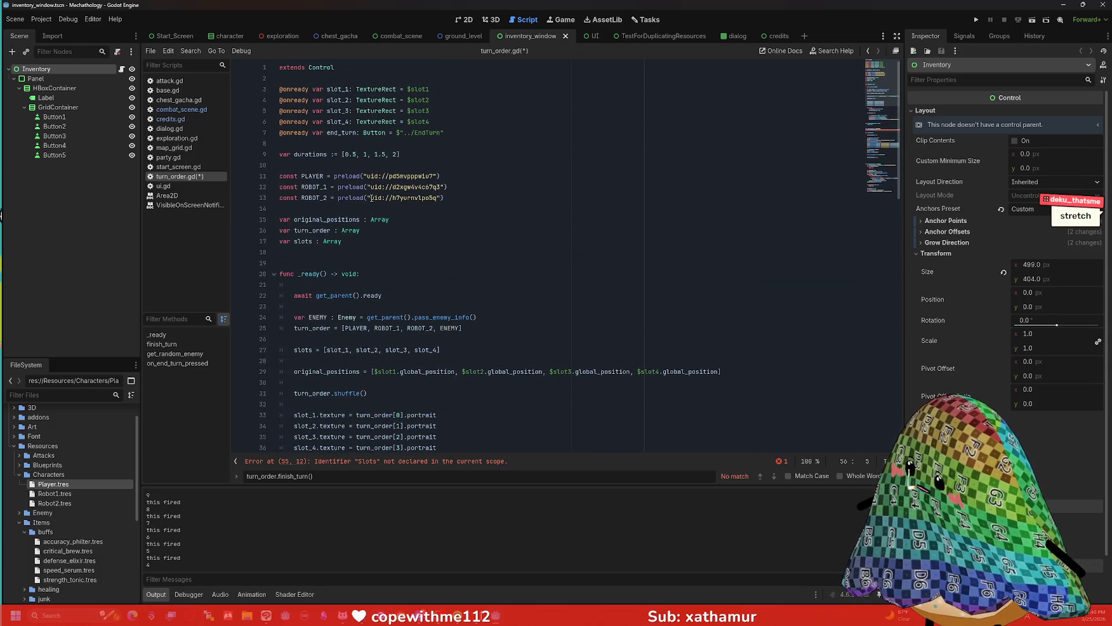
scroll(371, 198, "down", 10)
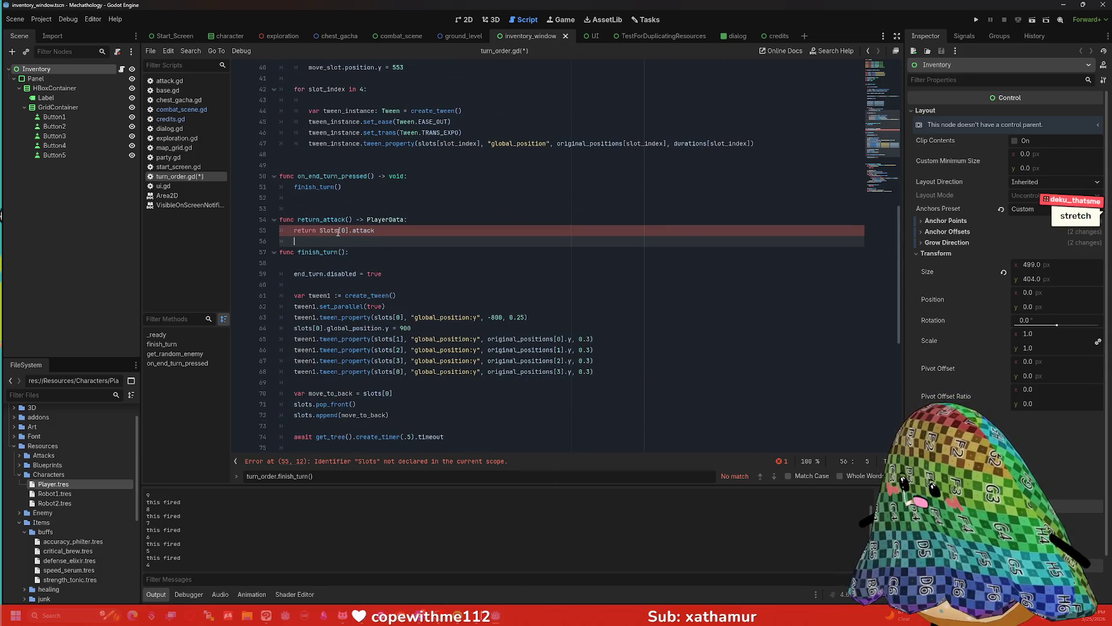
double_click(339, 231)
type("slots")
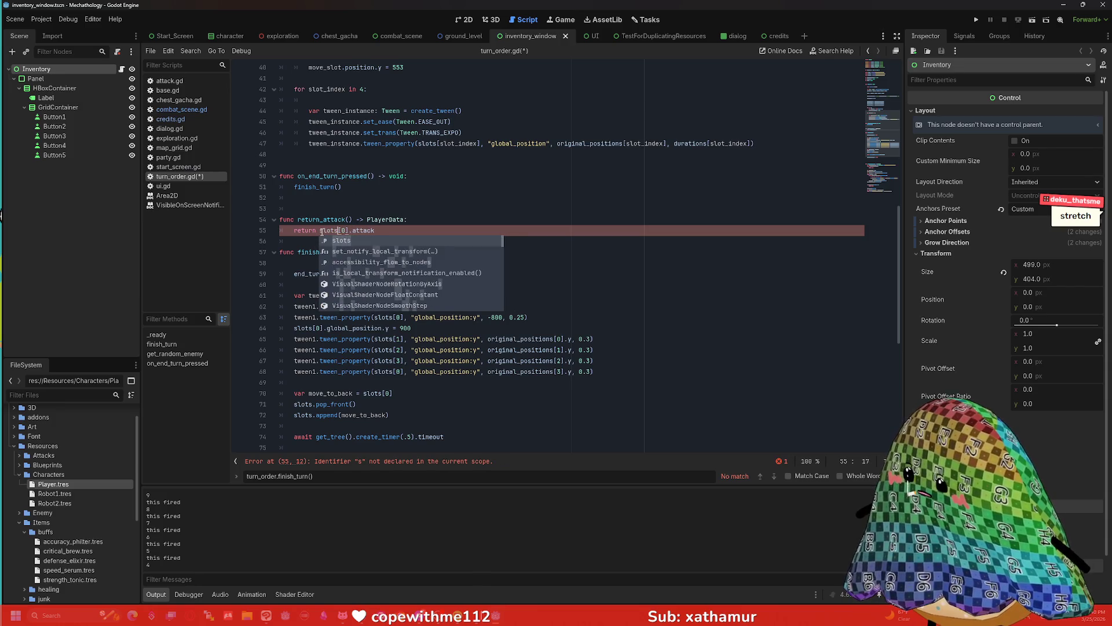
left_click(409, 232)
key("ctrl+shift+Left")
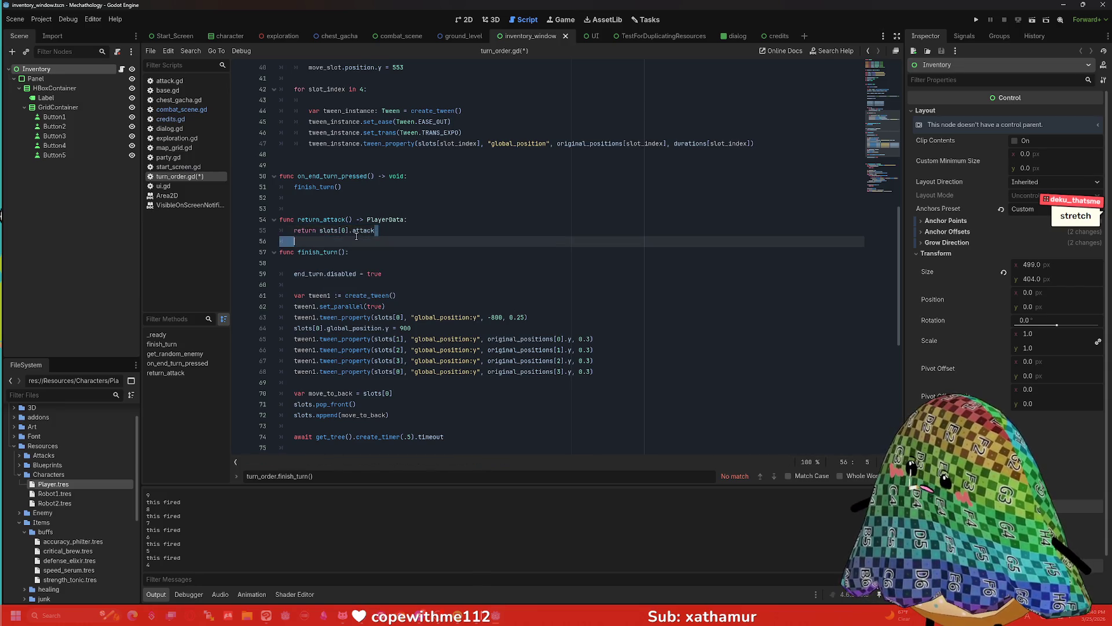
key("BackSpace")
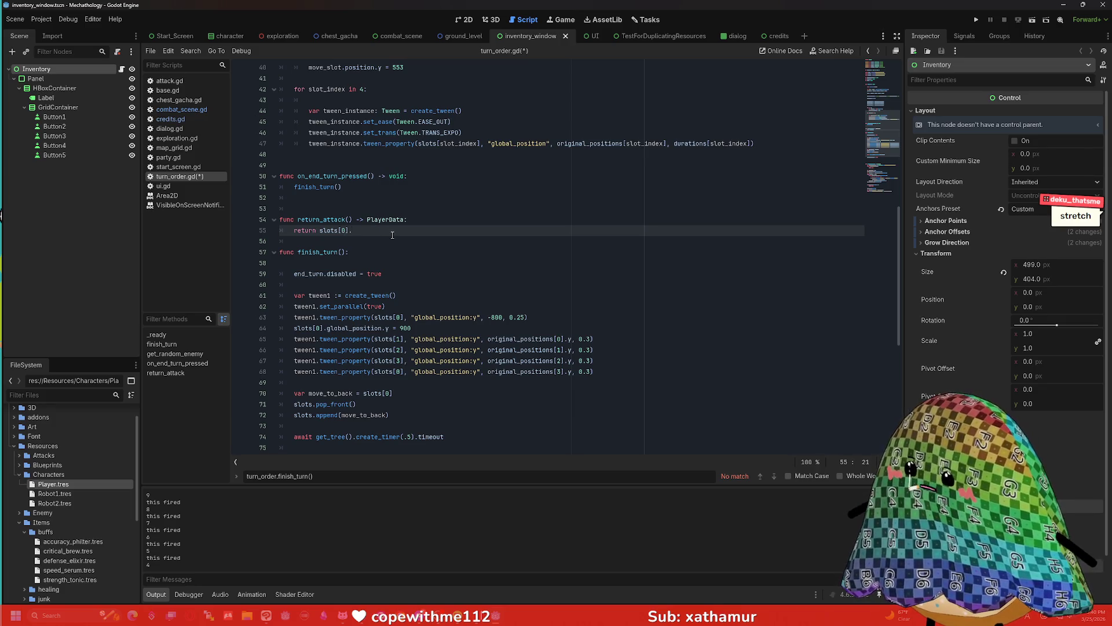
type("attack")
- Move the caret back up to the return_attack declaration line
key("Up")
key("Down")
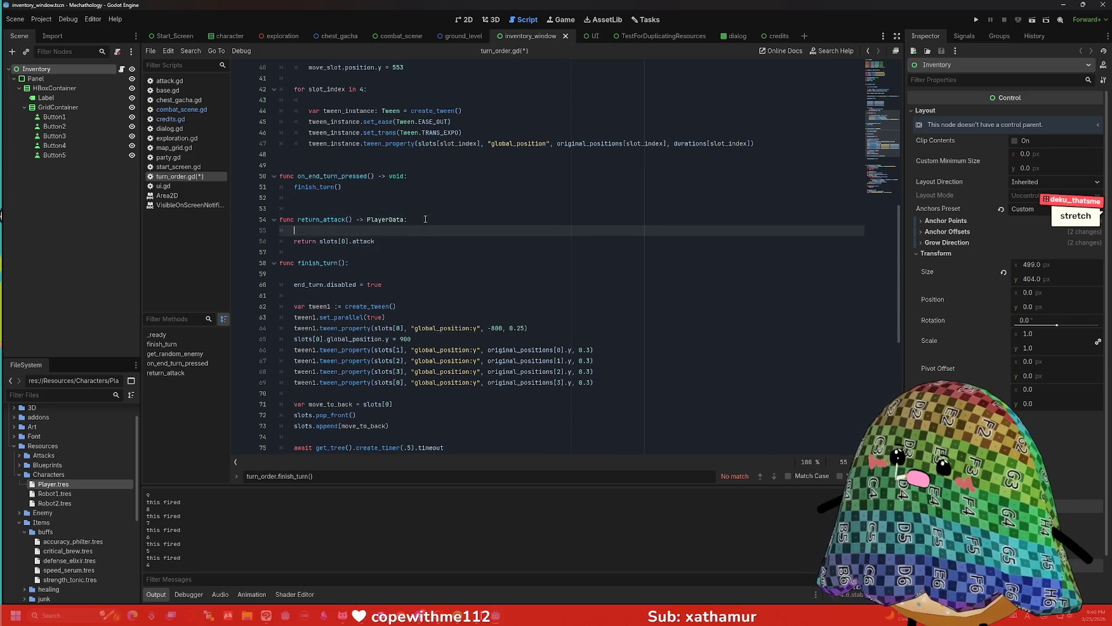
key("Up")
scroll(437, 209, "up", 8)
scroll(438, 208, "up", 3)
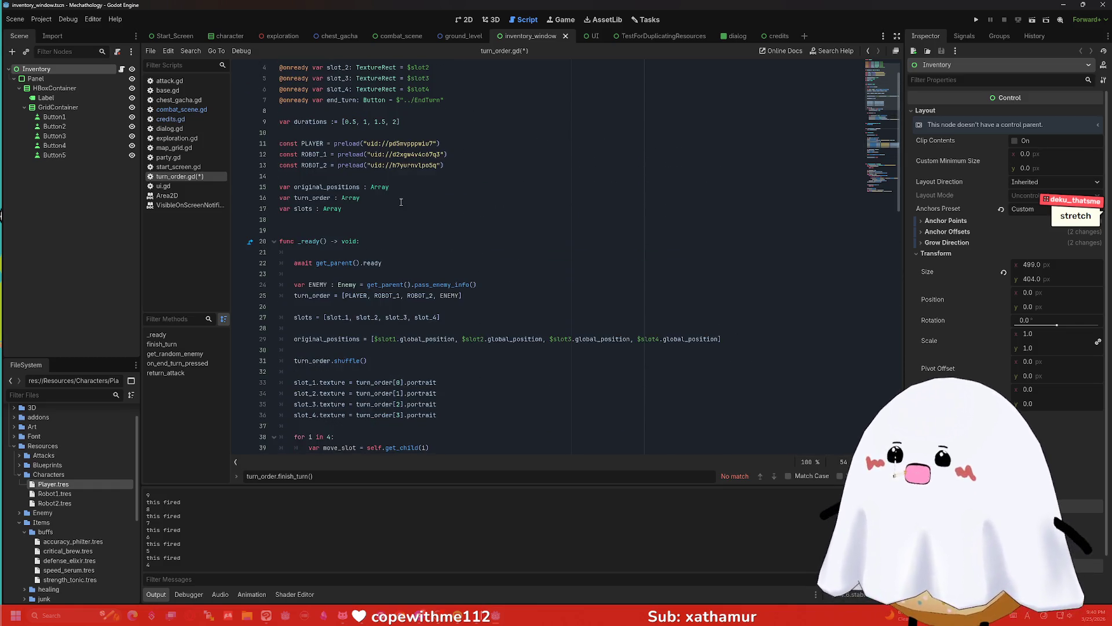
scroll(378, 210, "down", 8)
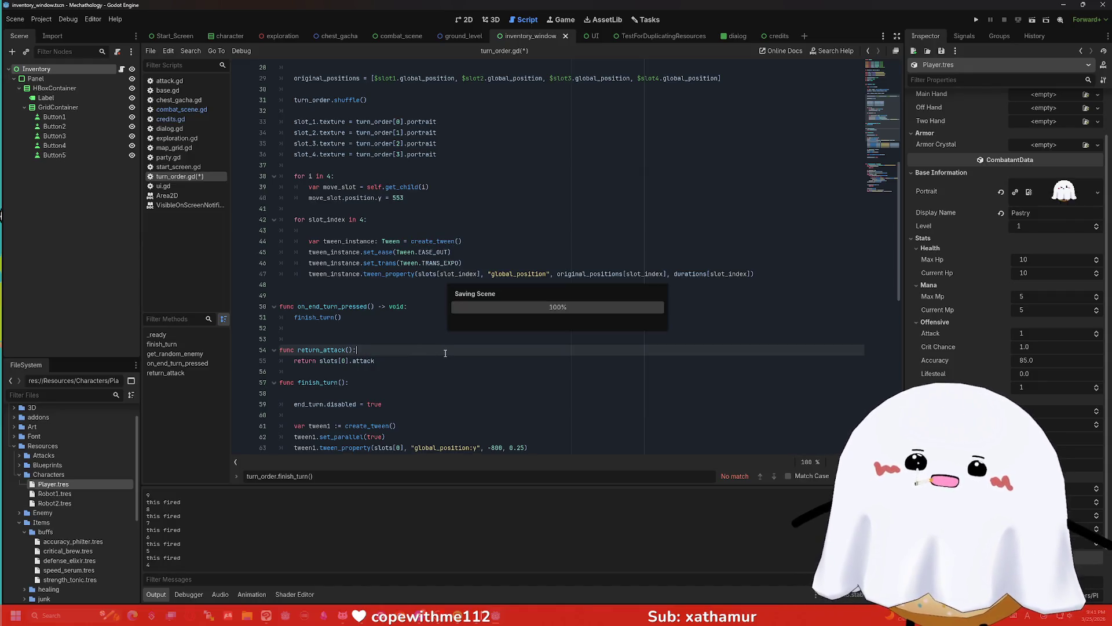
- Save turn_order.gd, then add and undo a blank line before finish_turn
key("ctrl+s")
key("Down")
key("Down")
key("Return")
left_click(383, 318)
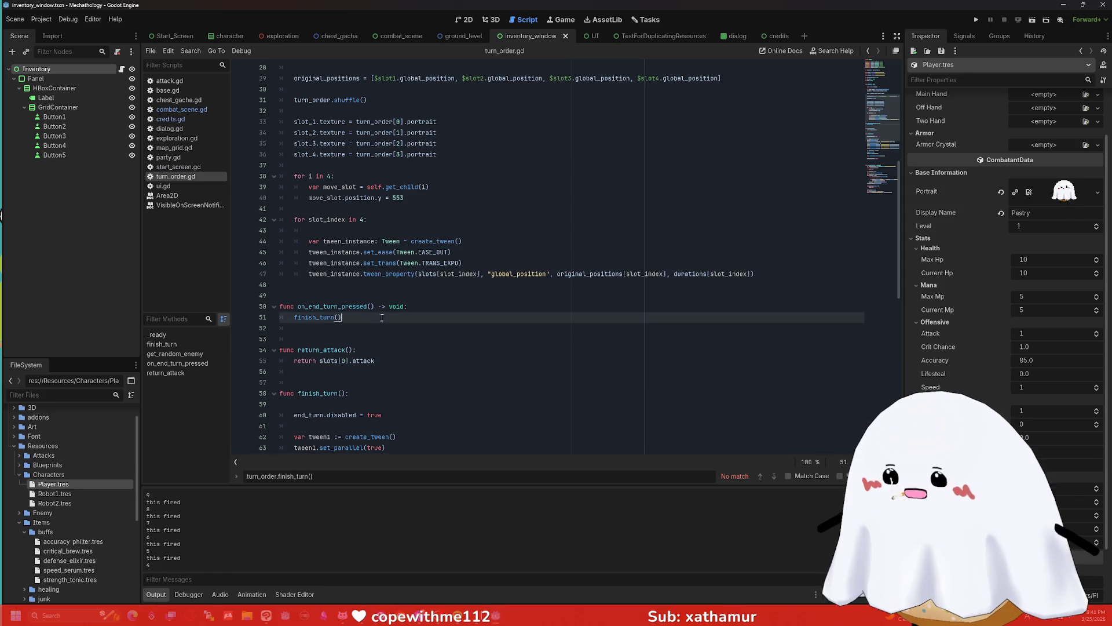
key("ctrl+z")
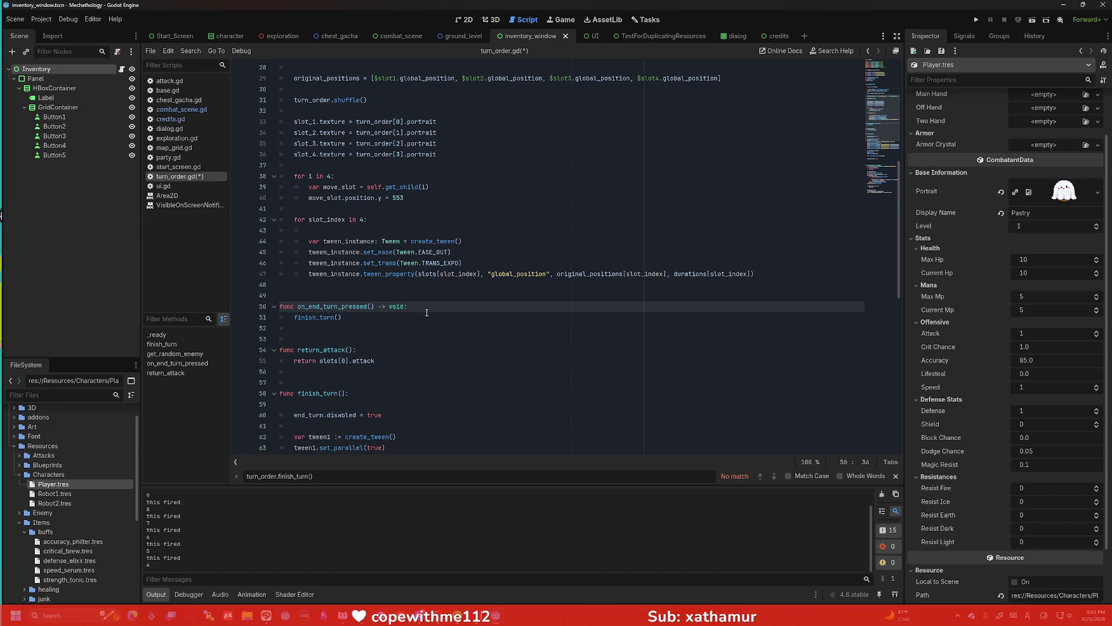
- Give return_attack() a -> PlayerData return type, save, and open credits.gd
scroll(427, 312, "up", 2)
scroll(426, 312, "up", 2)
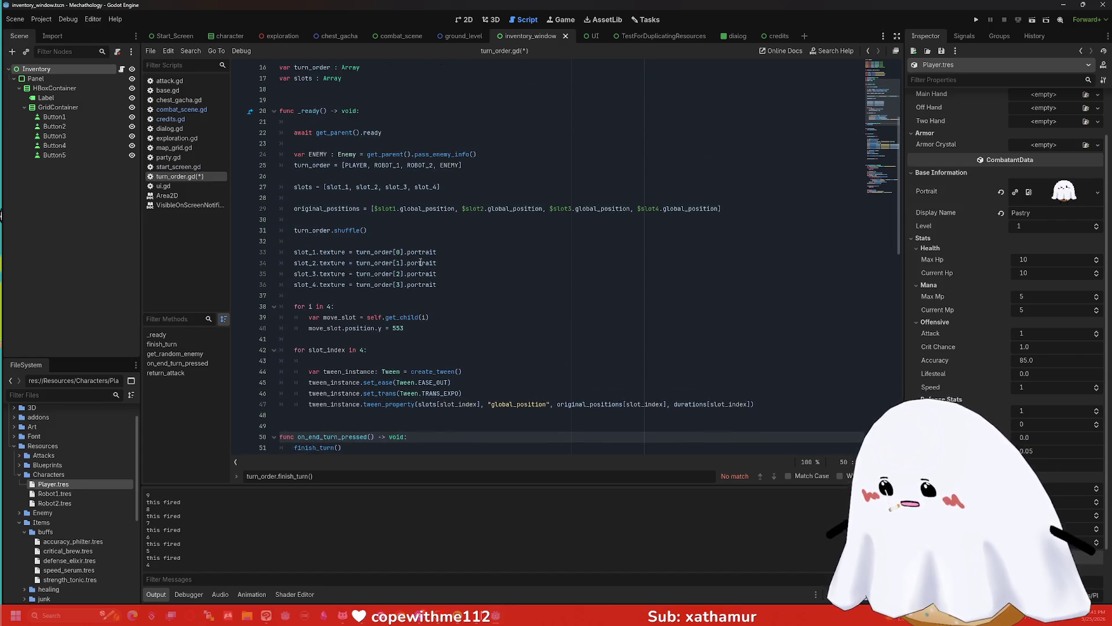
scroll(422, 266, "down", 10)
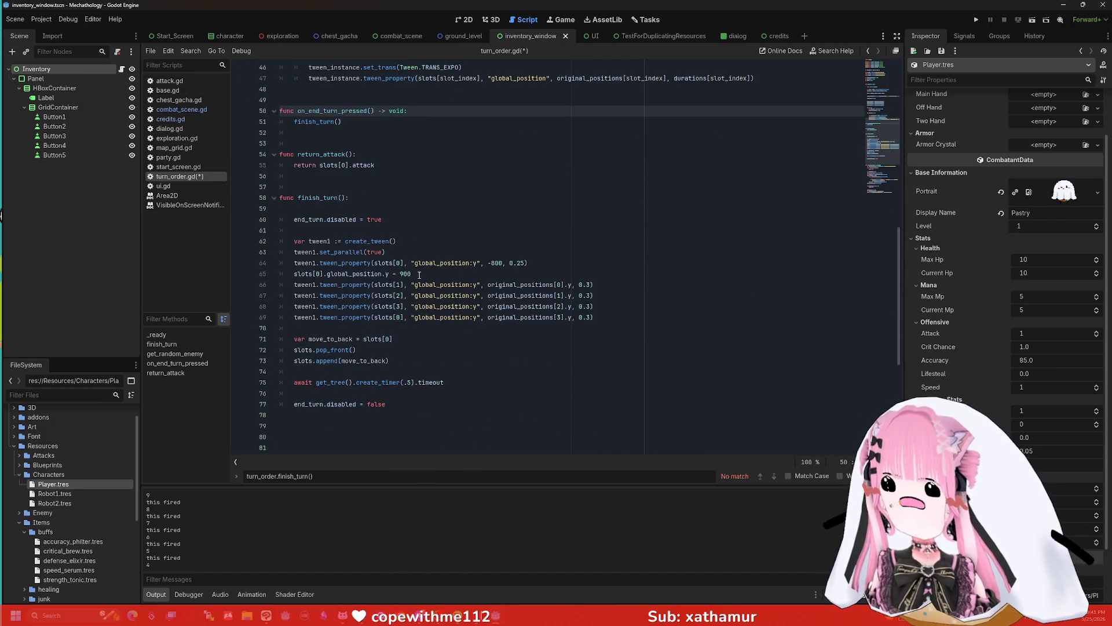
scroll(416, 272, "up", 2)
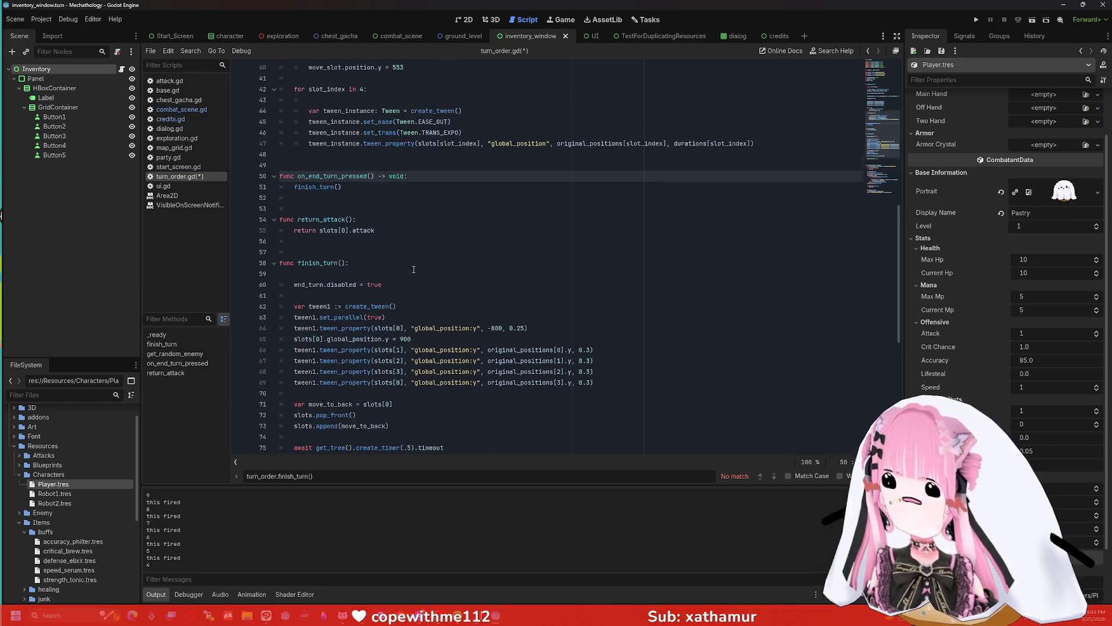
left_click(460, 225)
type("-")
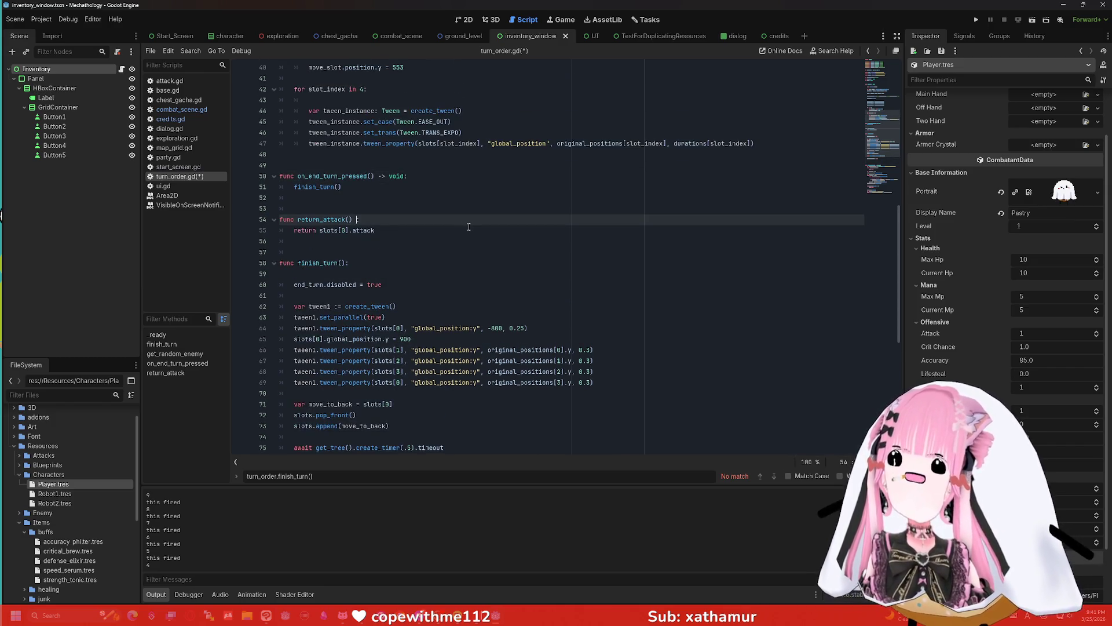
type("> Player")
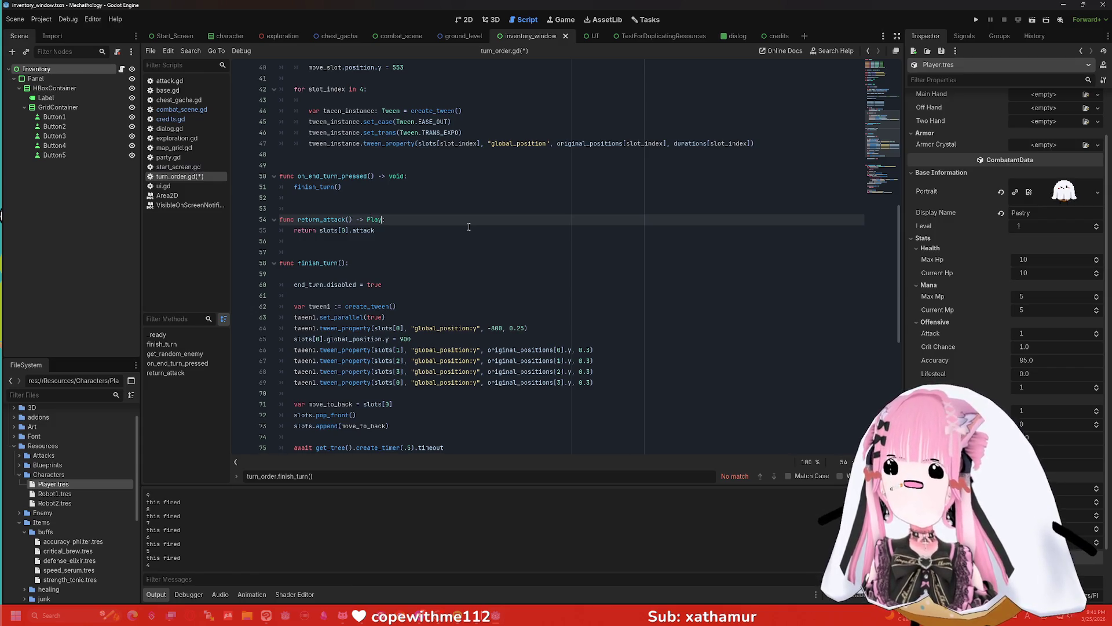
key("Return")
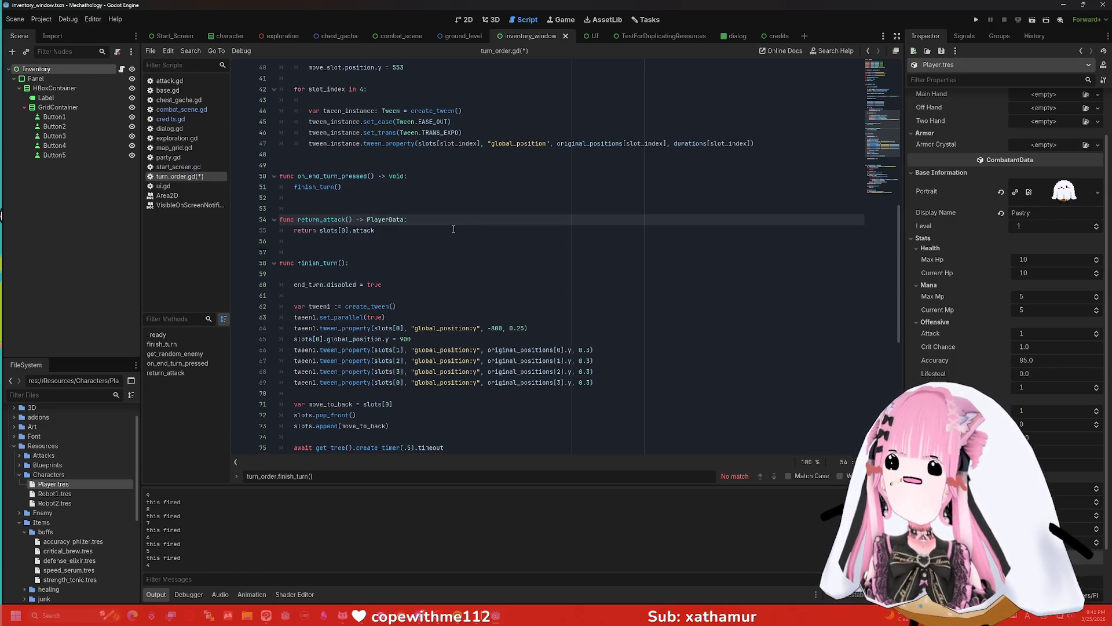
left_click(450, 231)
key("ctrl+s")
left_click(434, 241)
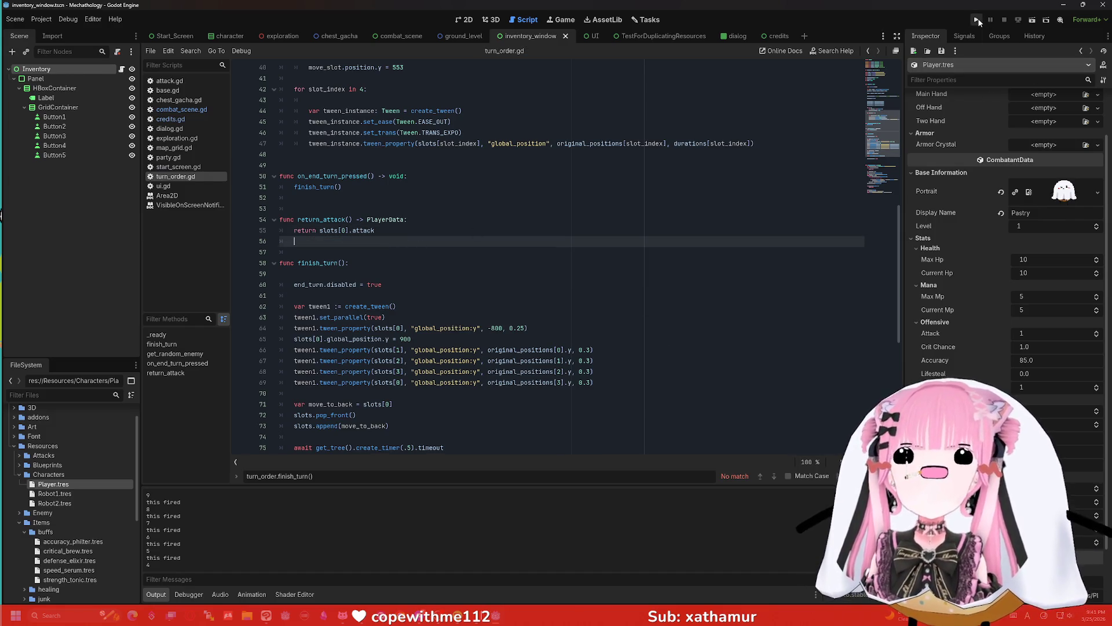
left_click(194, 119)
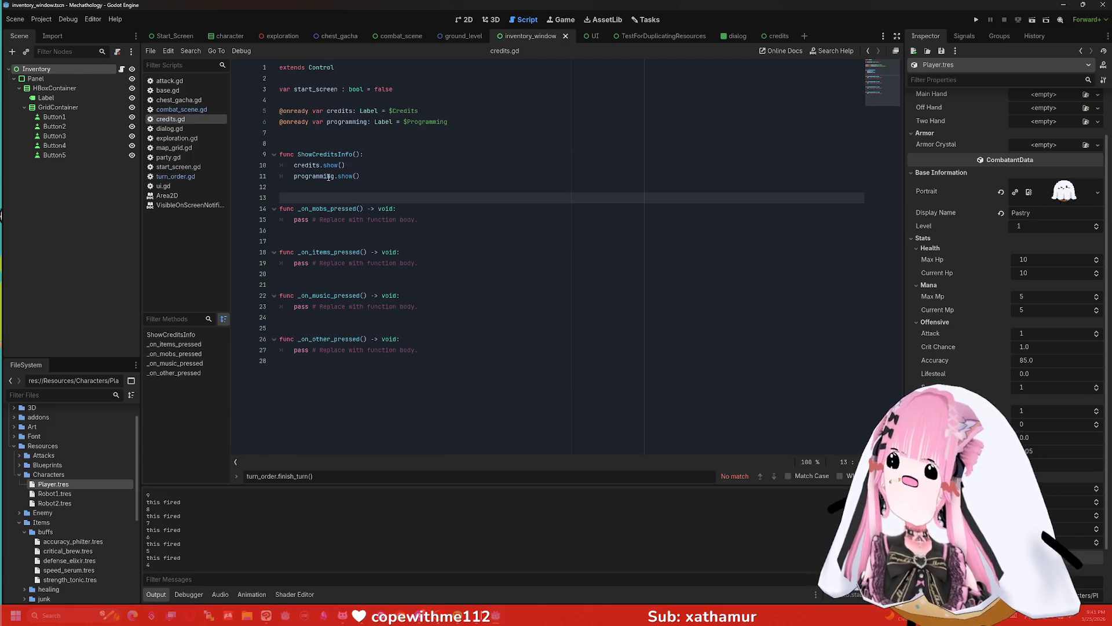
- In combat_scene.gd, replace line 56's 'damage = PLAYER.attack' with a fresh 'damage =' assignment
left_click(190, 110)
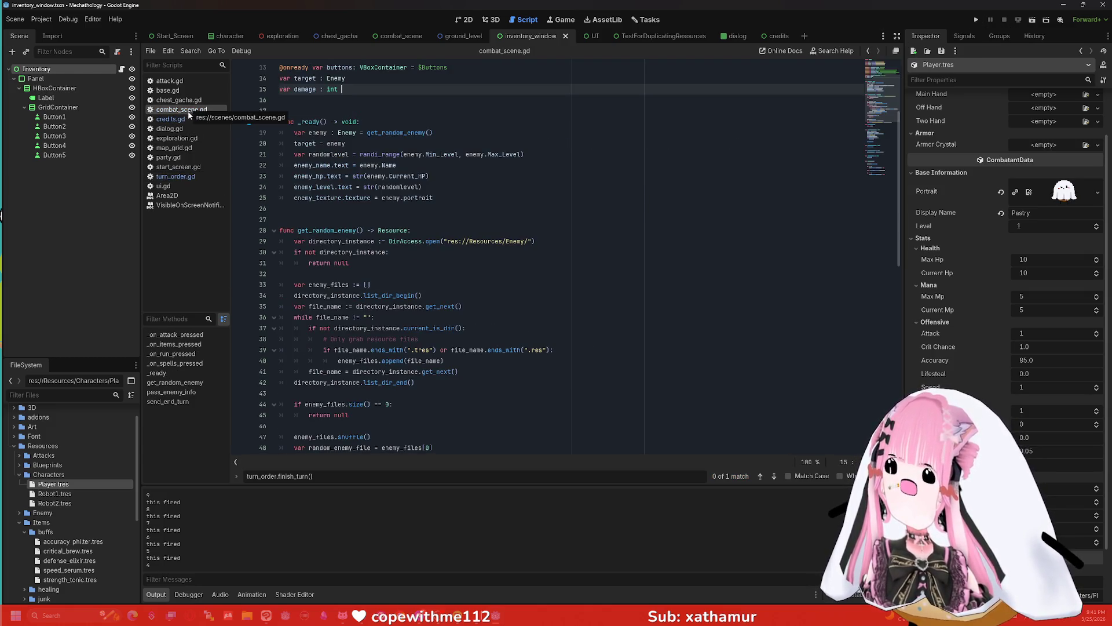
scroll(329, 189, "down", 3)
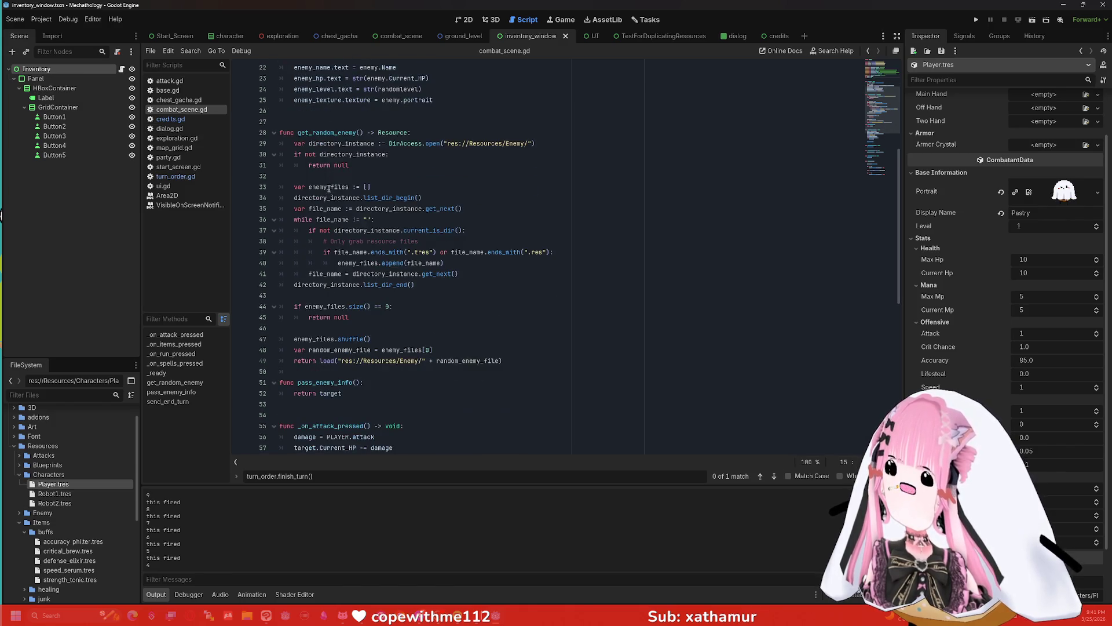
scroll(336, 146, "down", 6)
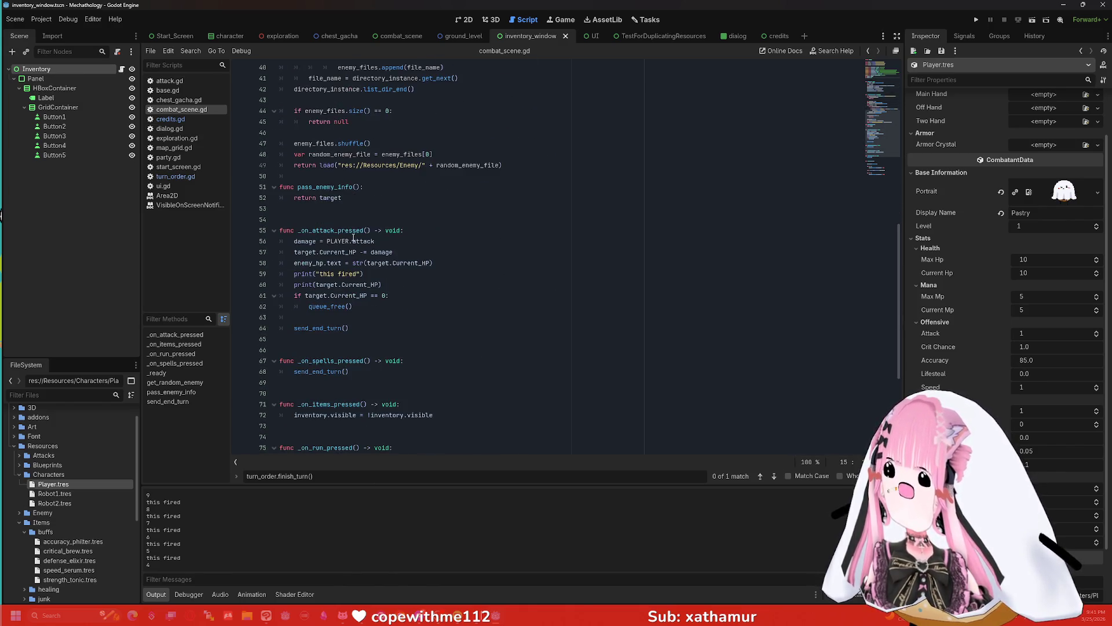
left_click_drag(385, 241, 294, 241)
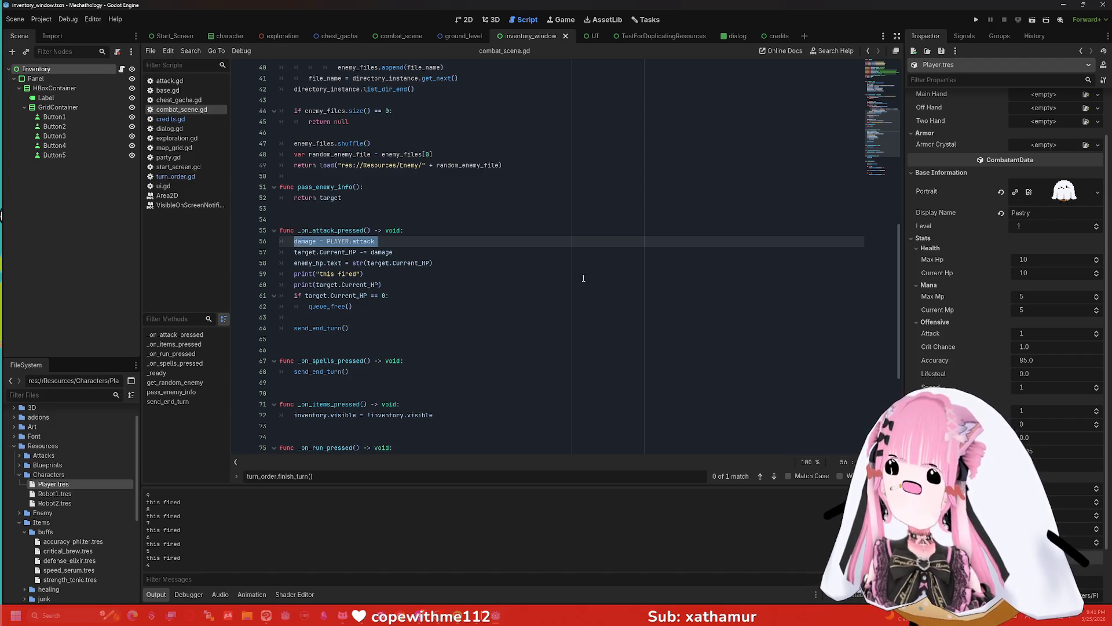
type("damage =")
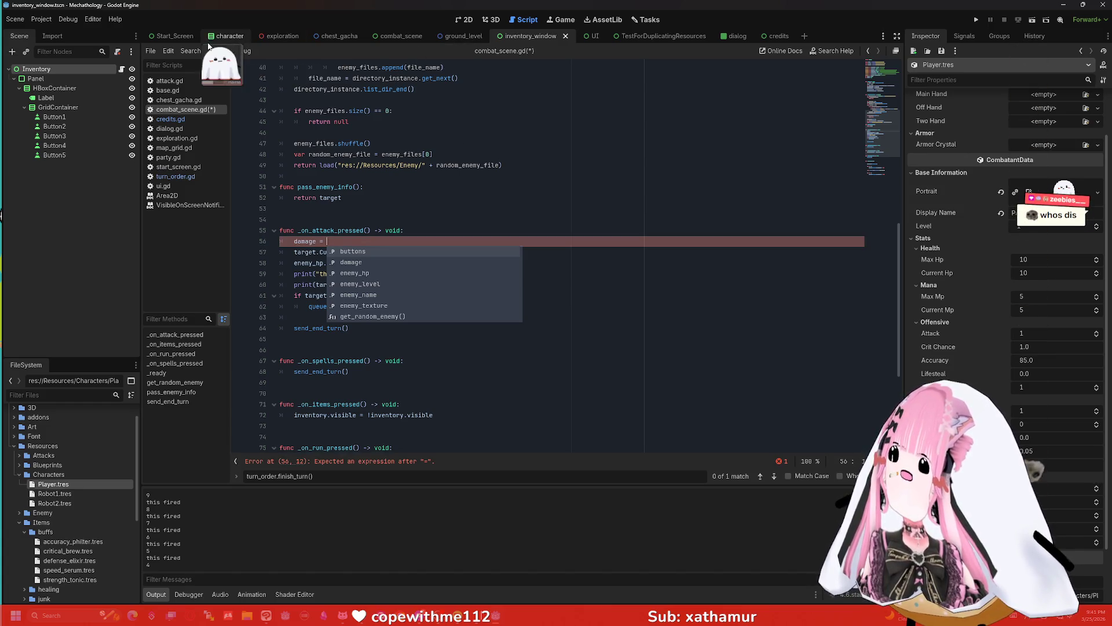
- Autocomplete turn_order on line 56 and look up the return_attack function in turn_order.gd
left_click(396, 38)
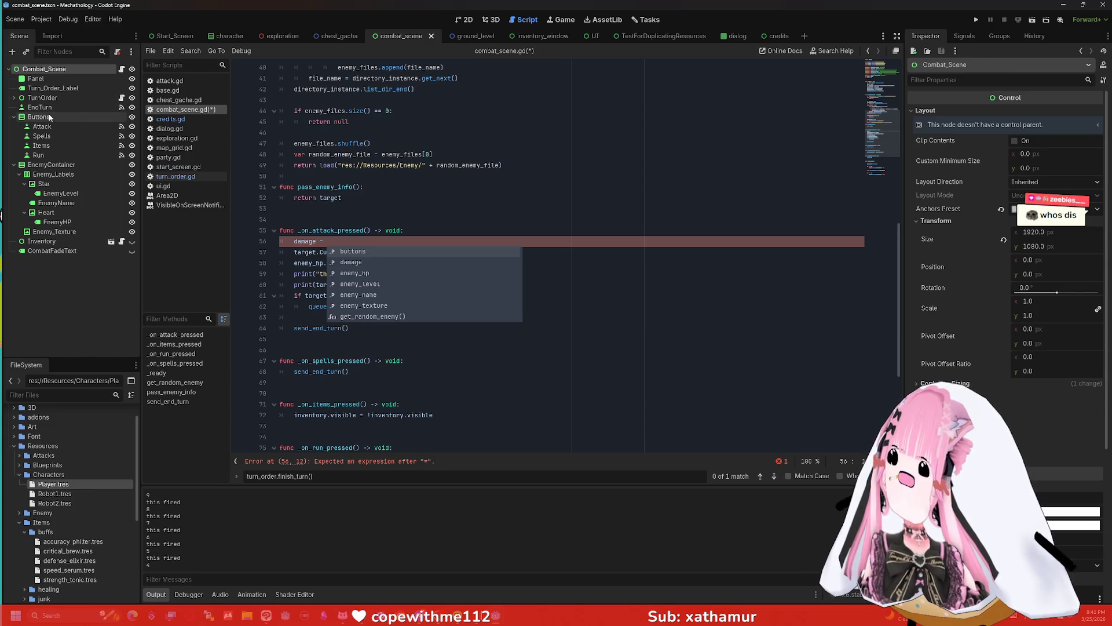
left_click(346, 241)
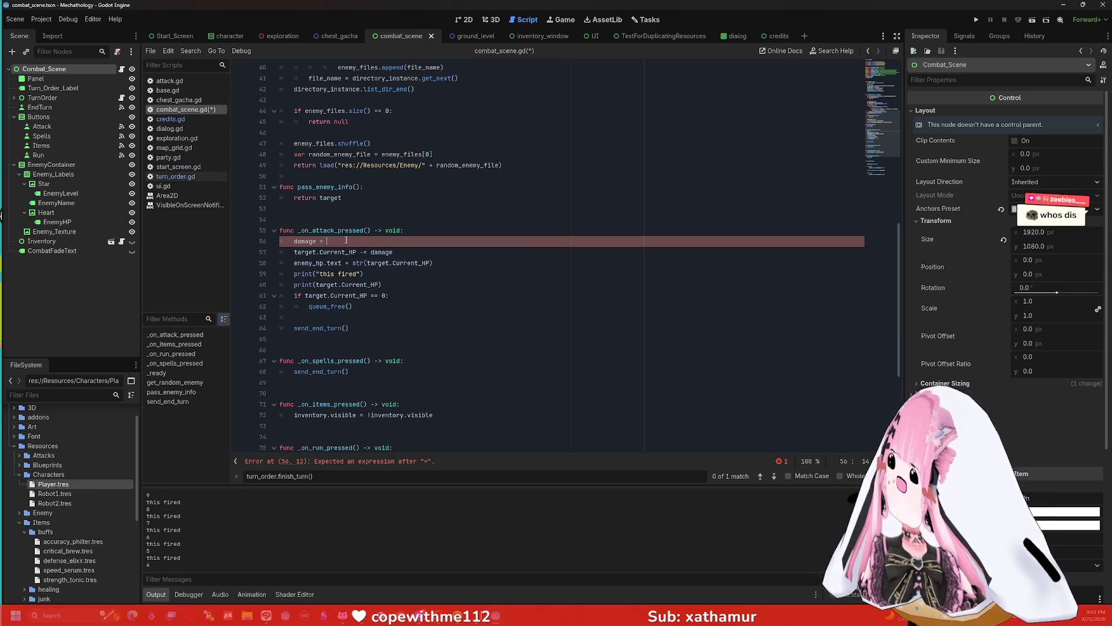
type("turn")
key("Return")
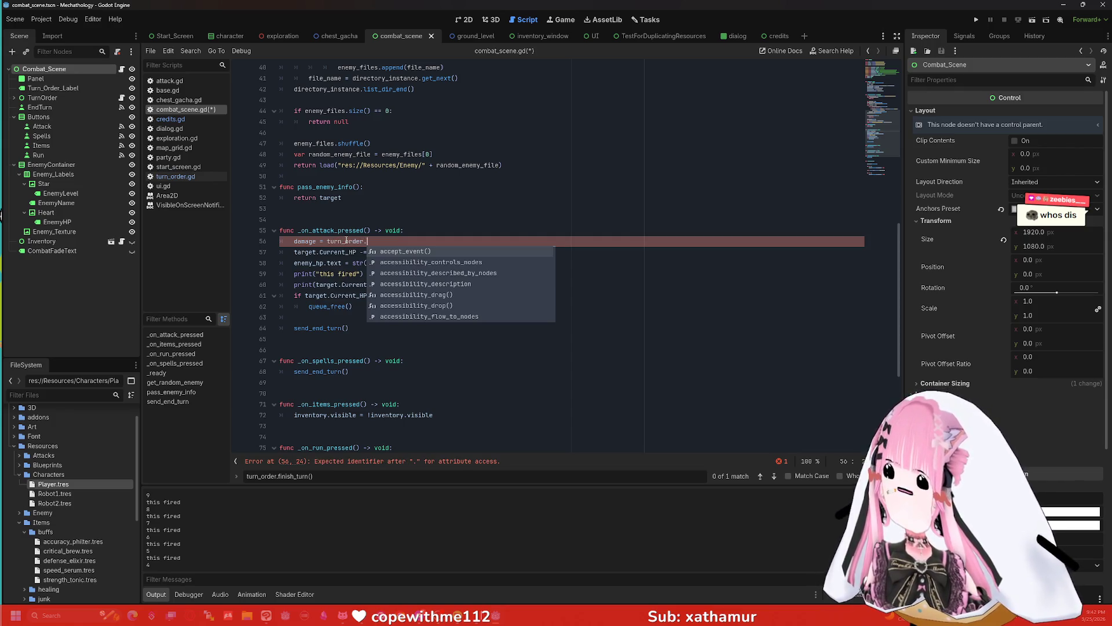
left_click(176, 177)
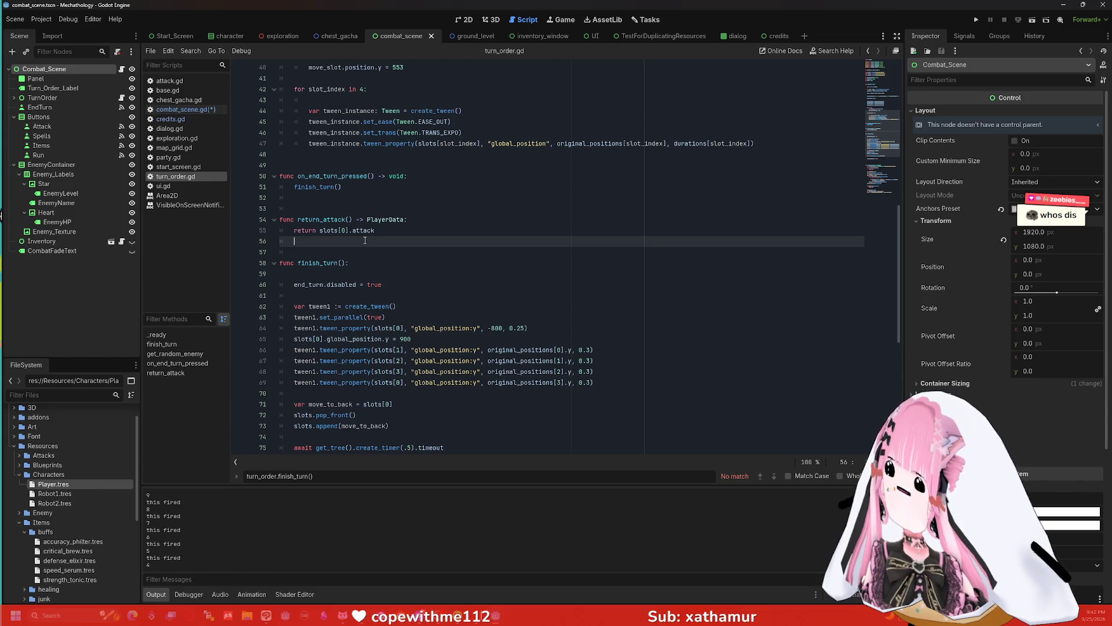
left_click_drag(352, 220, 297, 220)
- Back in combat_scene.gd, finish the turn_order.return_attack() call and run the combat scene
left_click(185, 119)
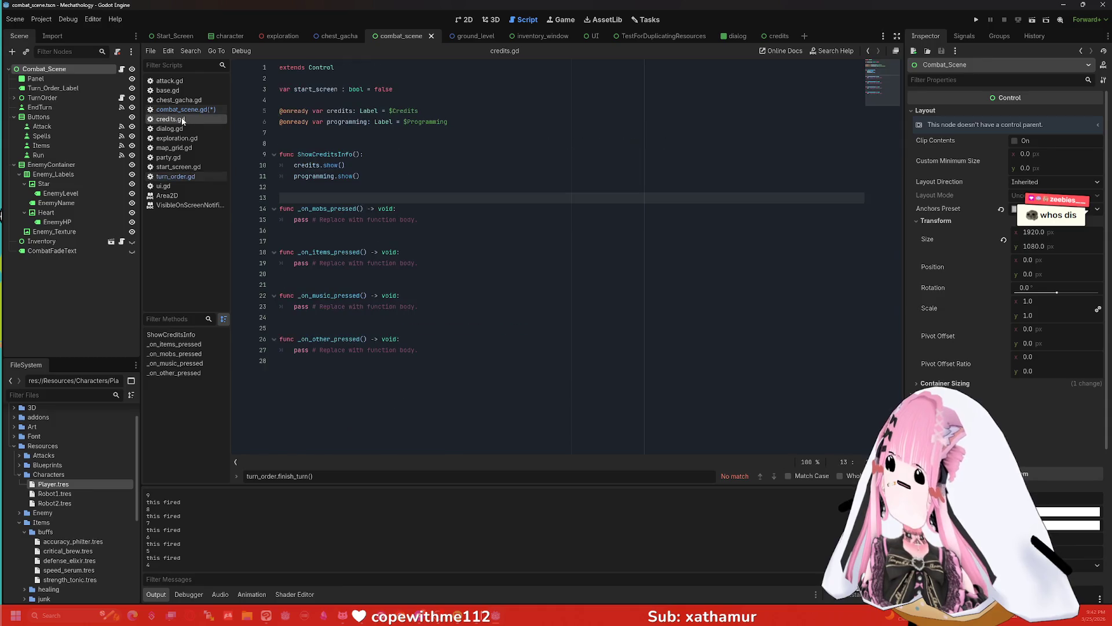
left_click(180, 100)
left_click(185, 109)
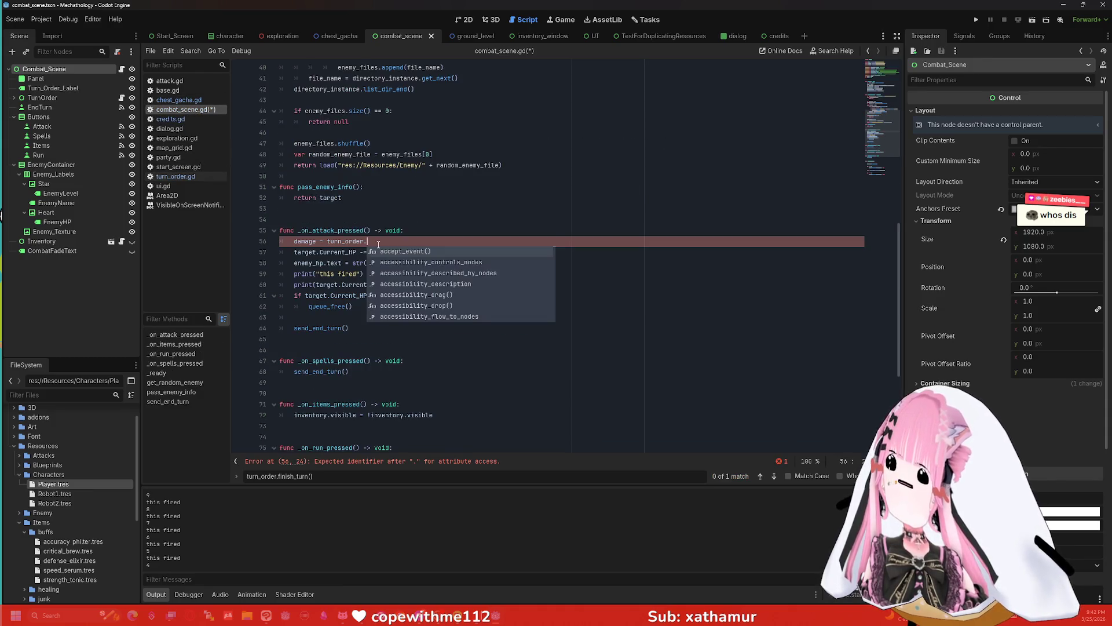
left_click(431, 248)
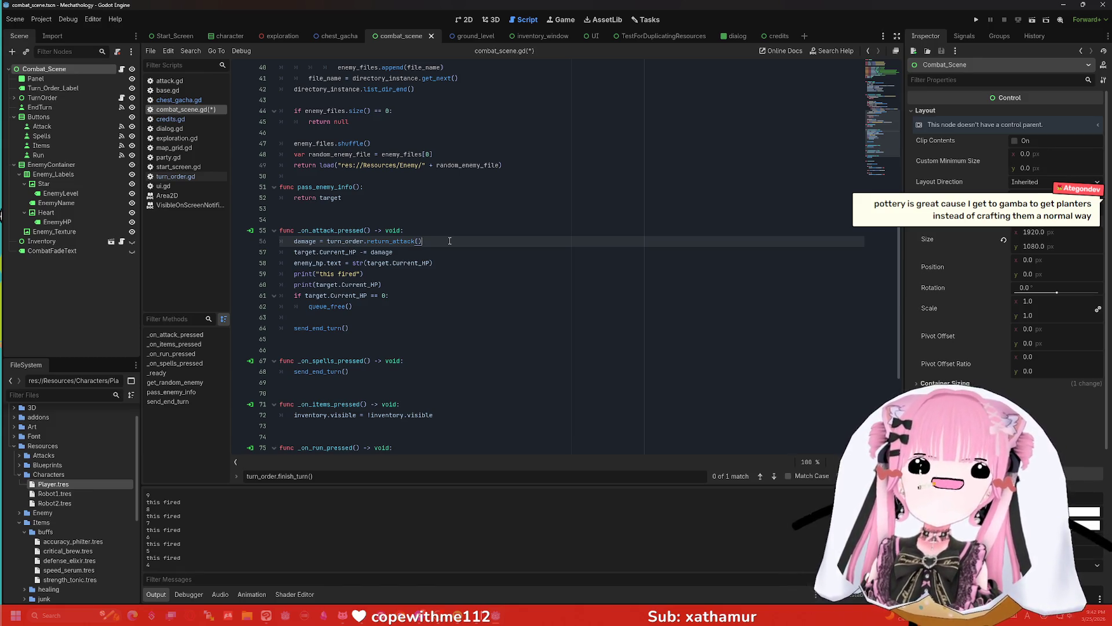
left_click(1032, 20)
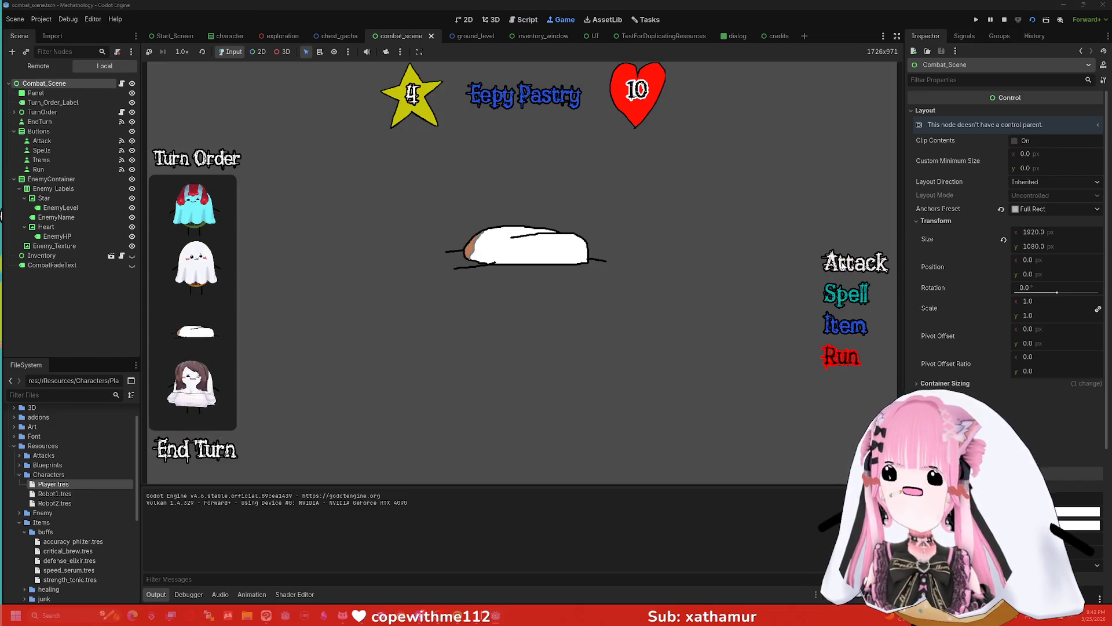
- Run the whole project, enter the tower and attack until the debugger breaks in return_attack
left_click(835, 264)
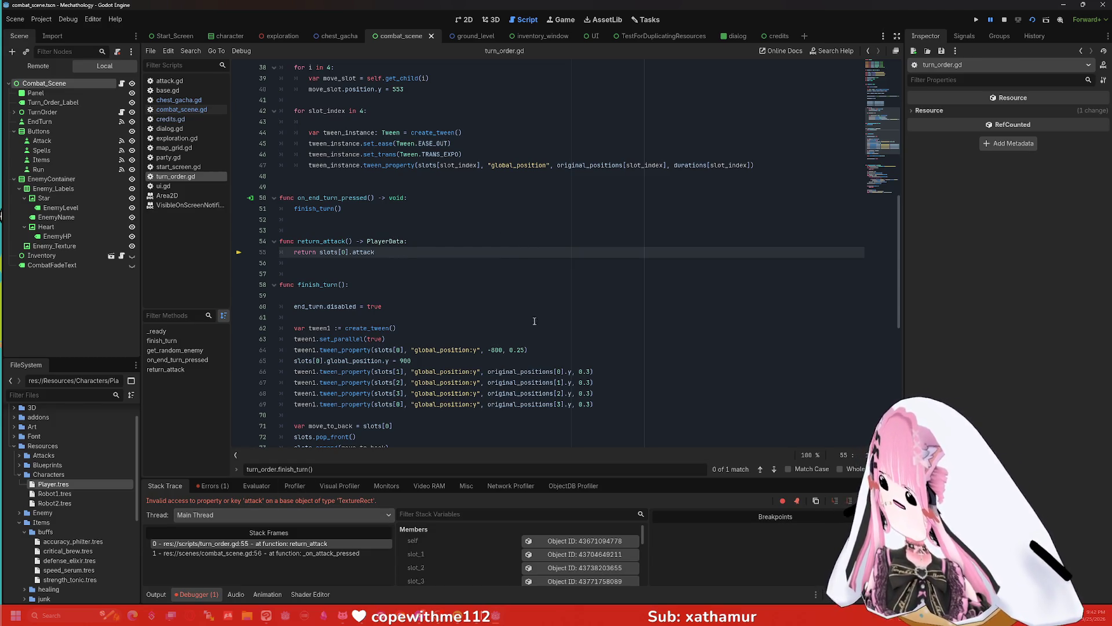
left_click(977, 23)
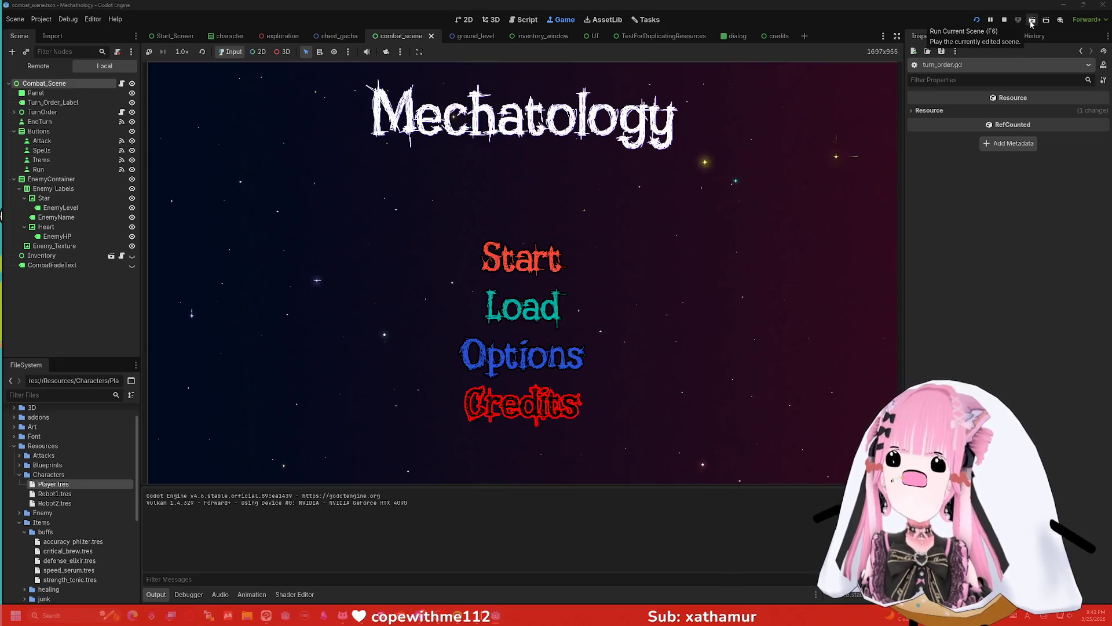
left_click(521, 258)
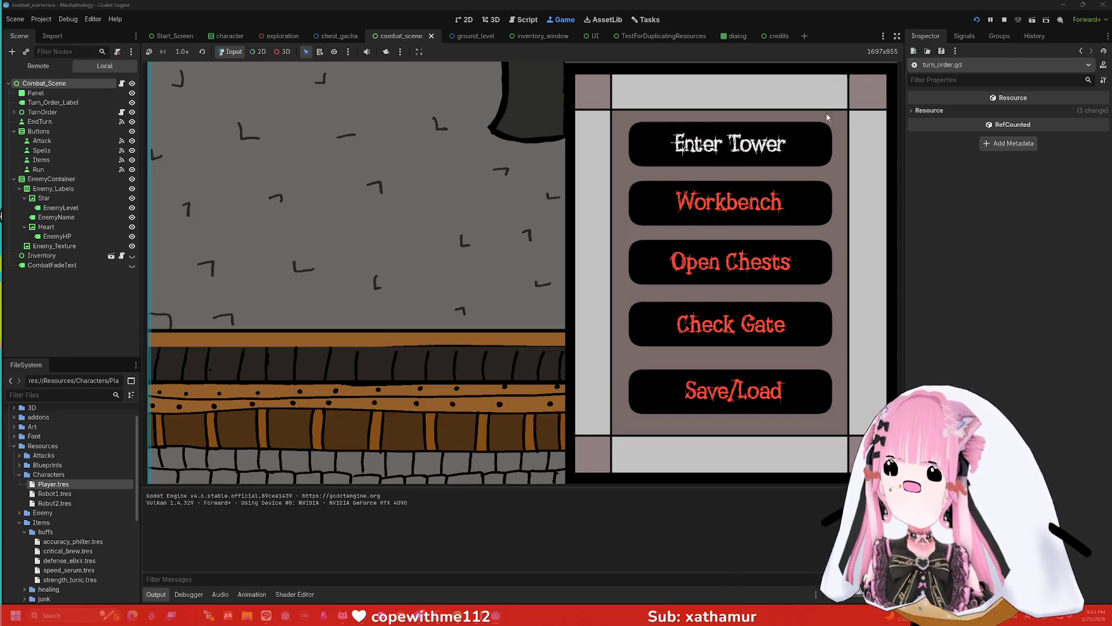
left_click(1019, 22)
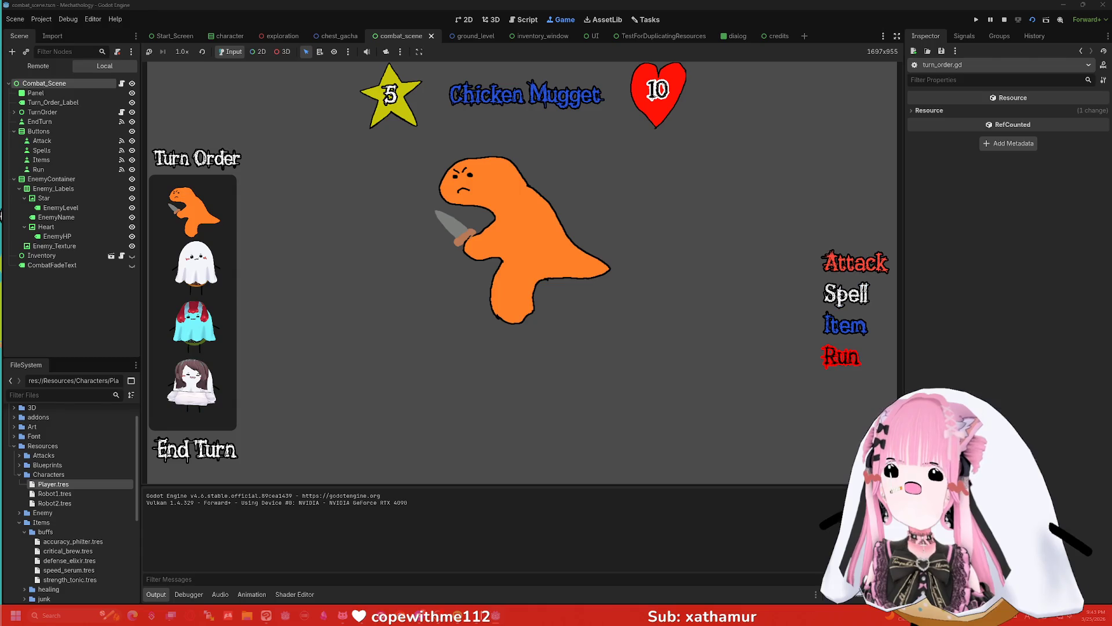
left_click(839, 299)
left_click(840, 272)
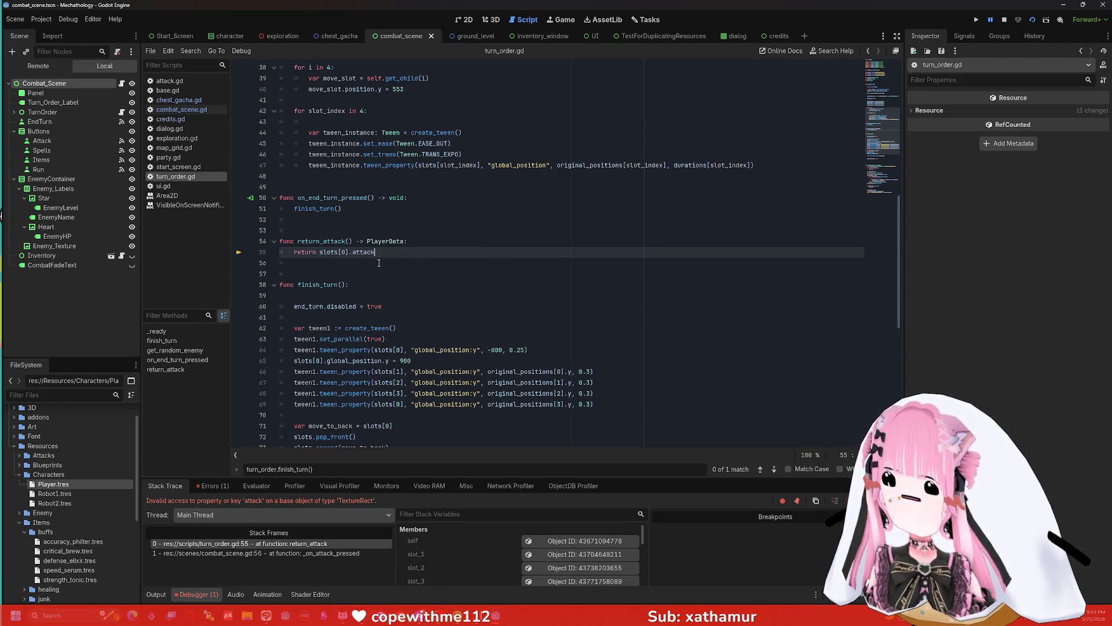
- Review the slot declarations in turn_order.gd
scroll(374, 258, "up", 10)
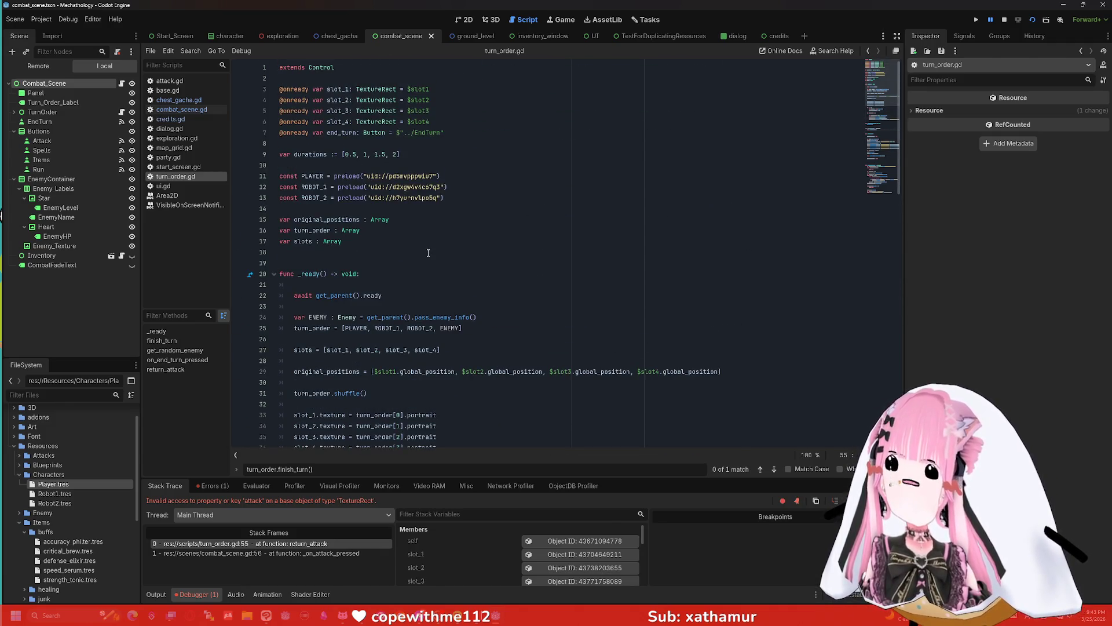
scroll(354, 230, "down", 1)
scroll(354, 230, "down", 4)
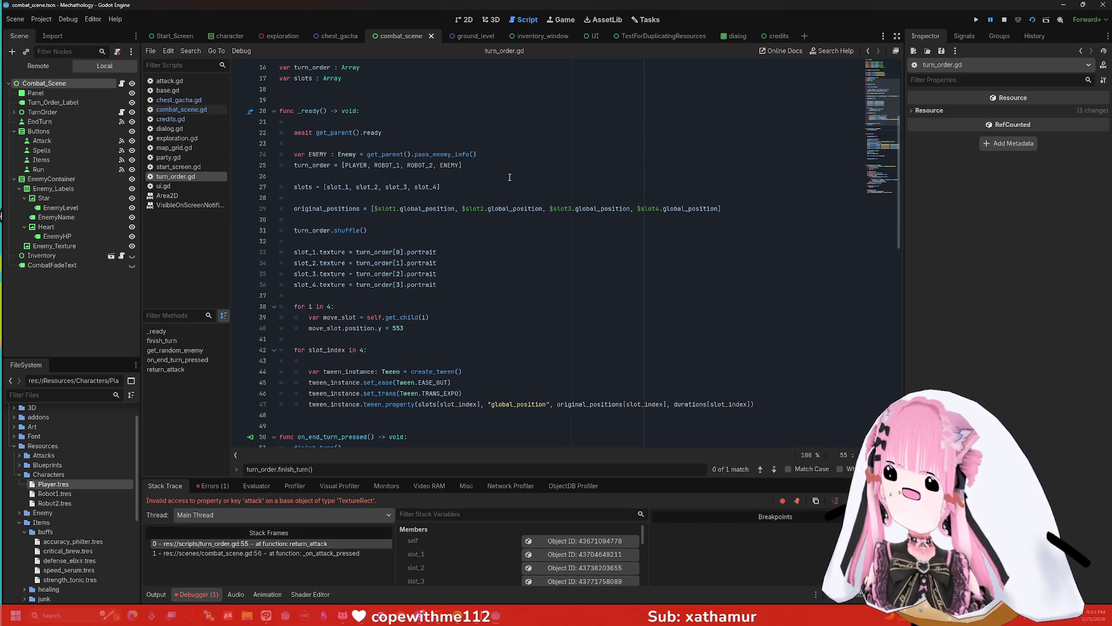
- Stop and rerun the project, enter the tower and attack to reproduce the TextureRect error
left_click(1006, 20)
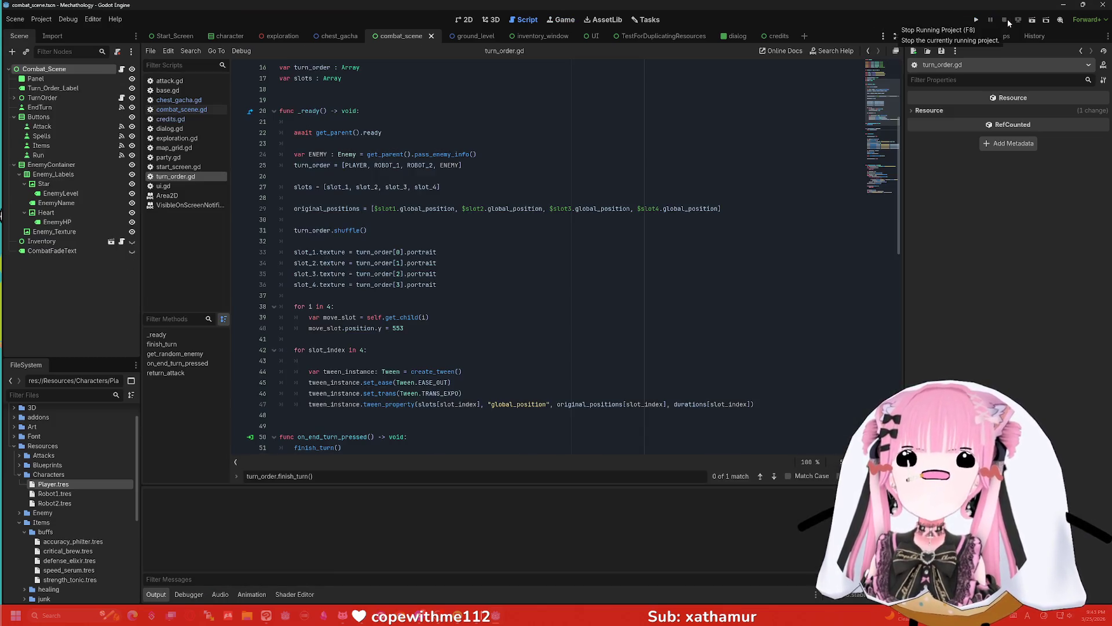
left_click(976, 20)
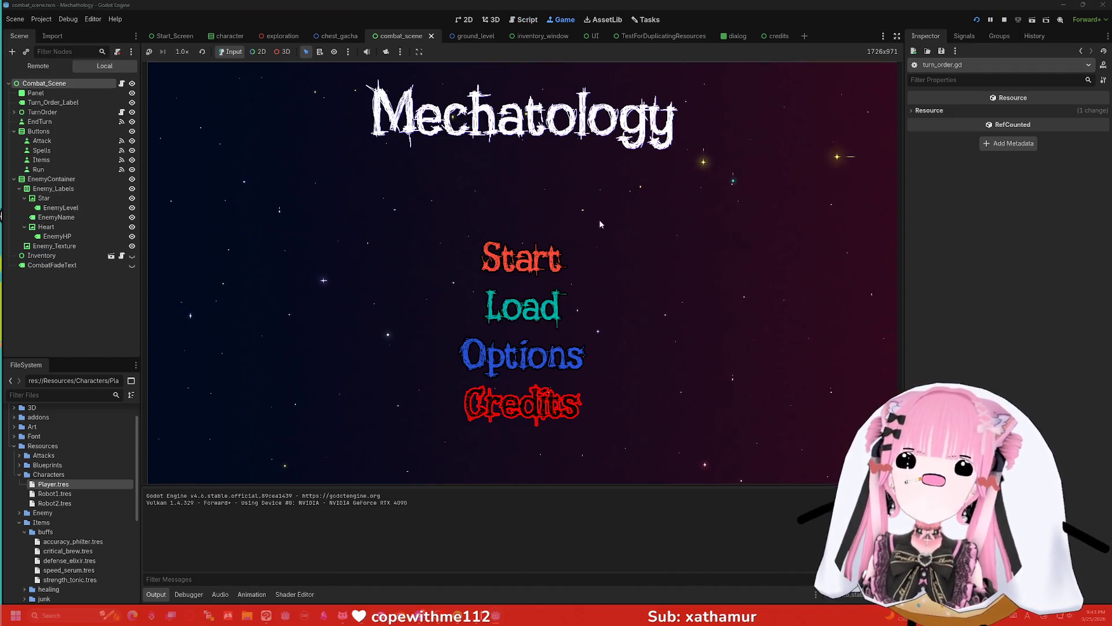
left_click(524, 258)
left_click(710, 162)
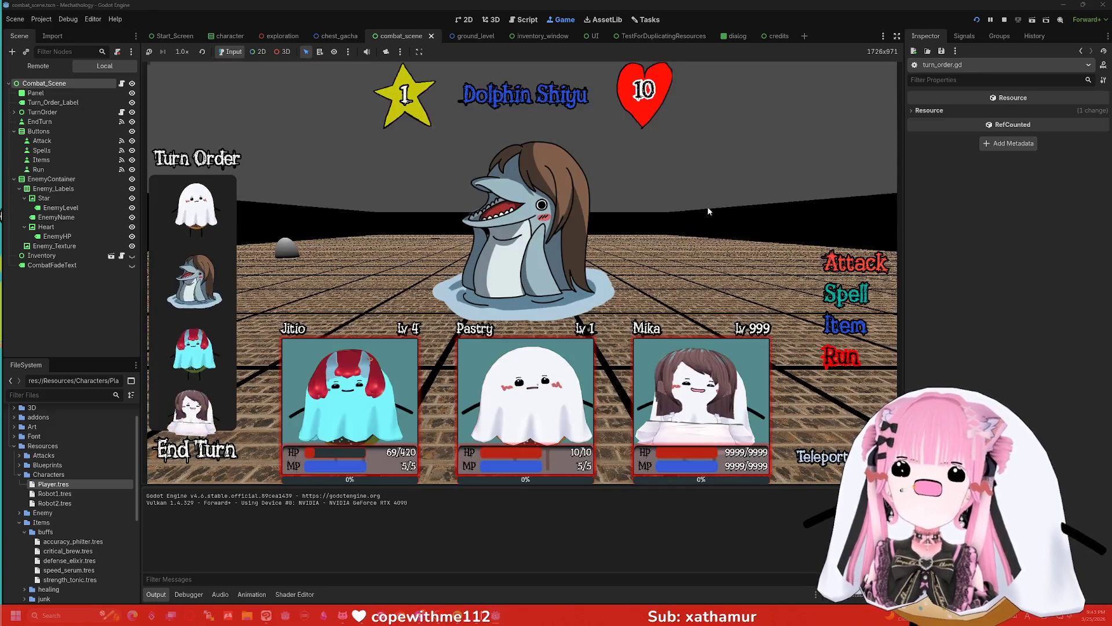
left_click(867, 257)
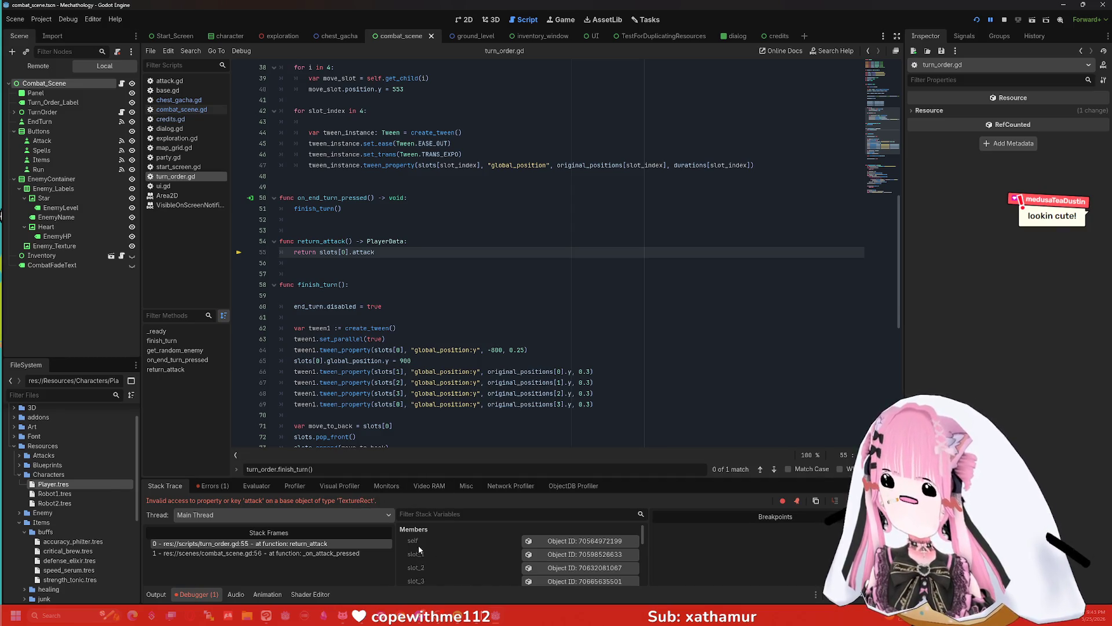
scroll(442, 540, "down", 1)
- Inspect slot_1's live properties from the debugger's Members list
left_click(556, 539)
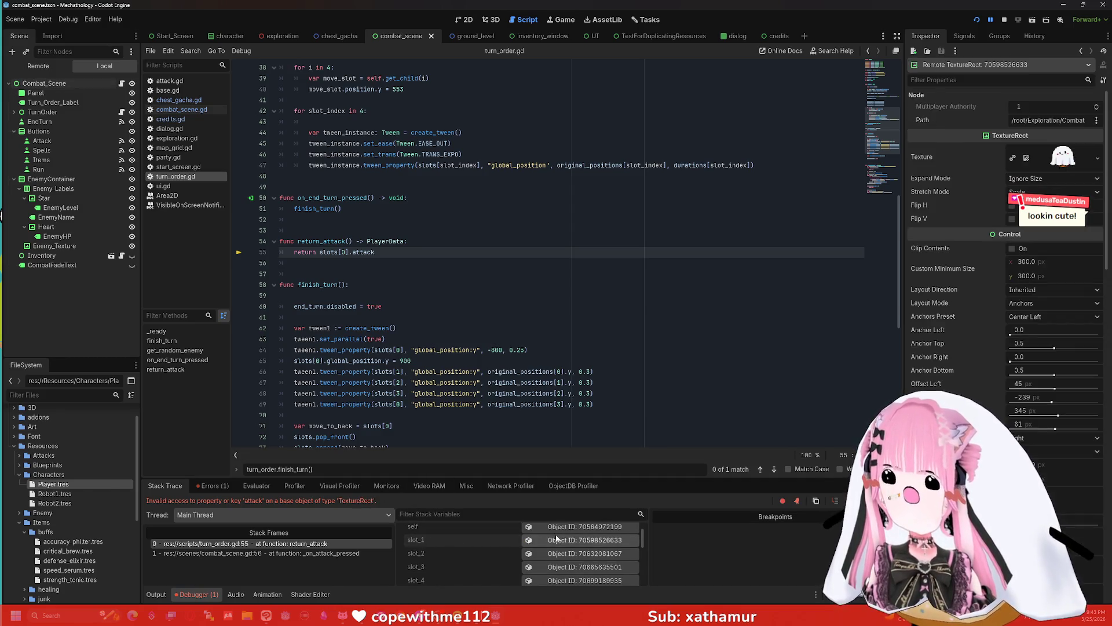
scroll(973, 263, "down", 5)
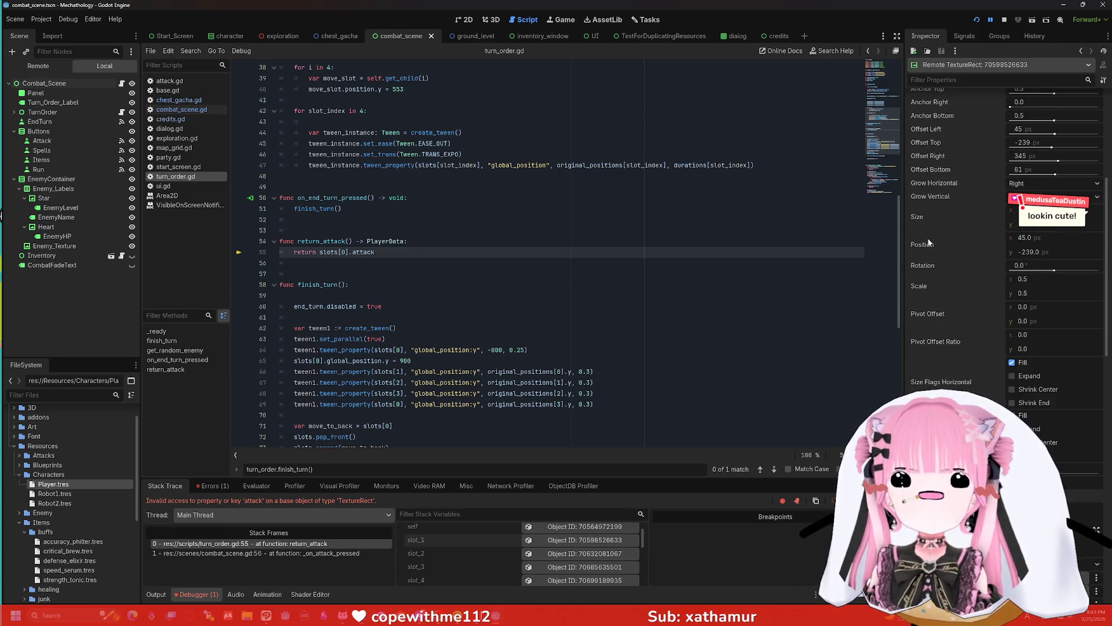
scroll(929, 241, "down", 6)
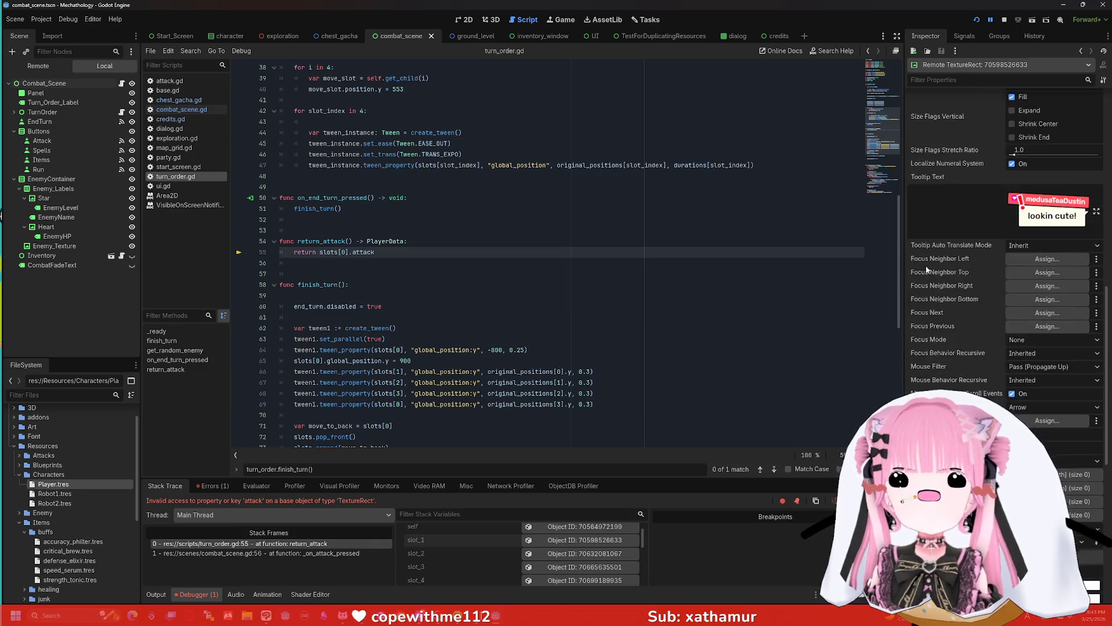
scroll(929, 270, "up", 10)
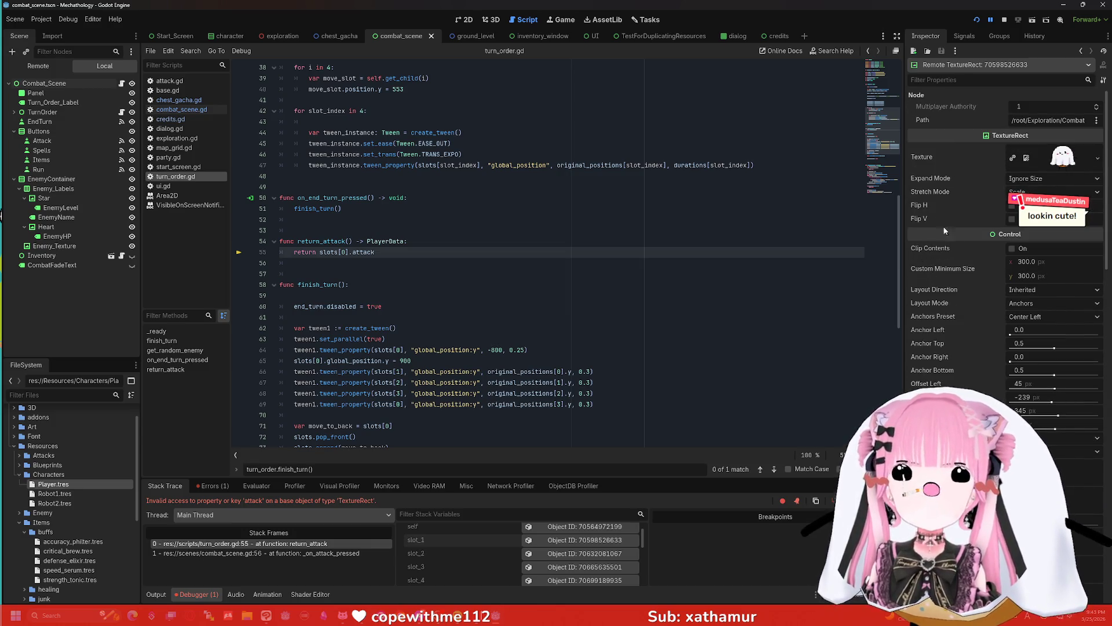
scroll(927, 133, "down", 5)
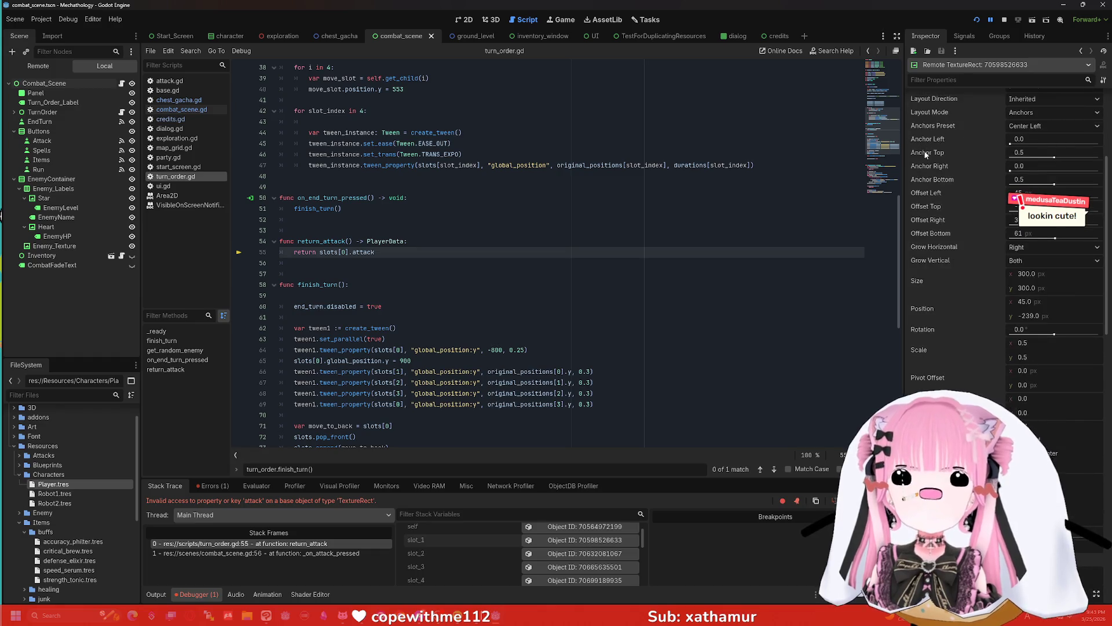
scroll(936, 145, "down", 10)
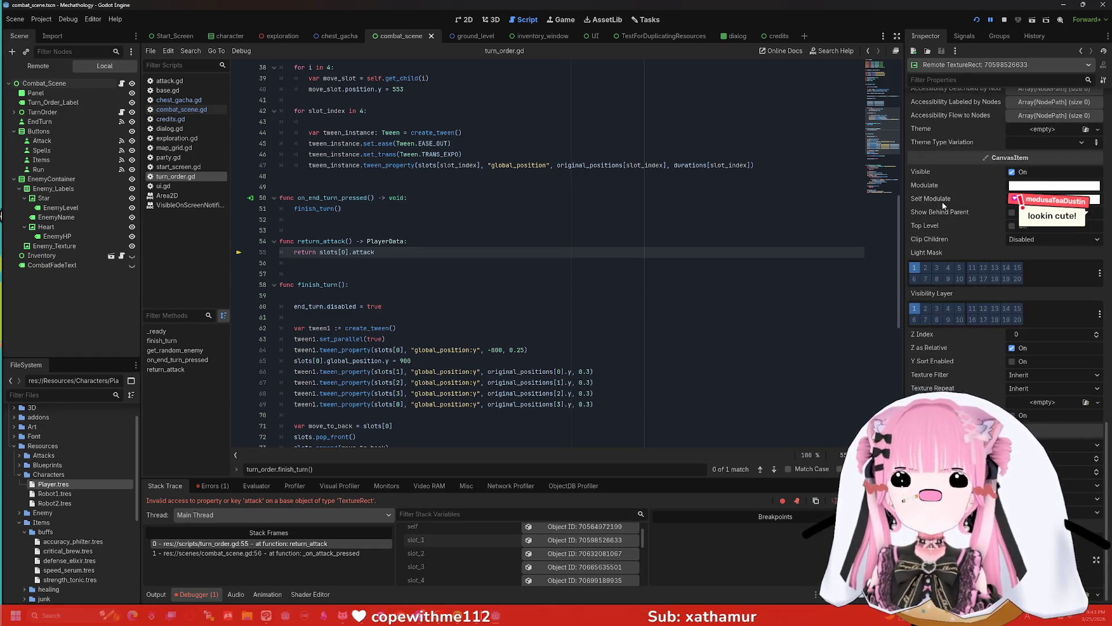
- Inspect the running turn_order node itself, showing Slot 1–4 and its Slots array
left_click(571, 528)
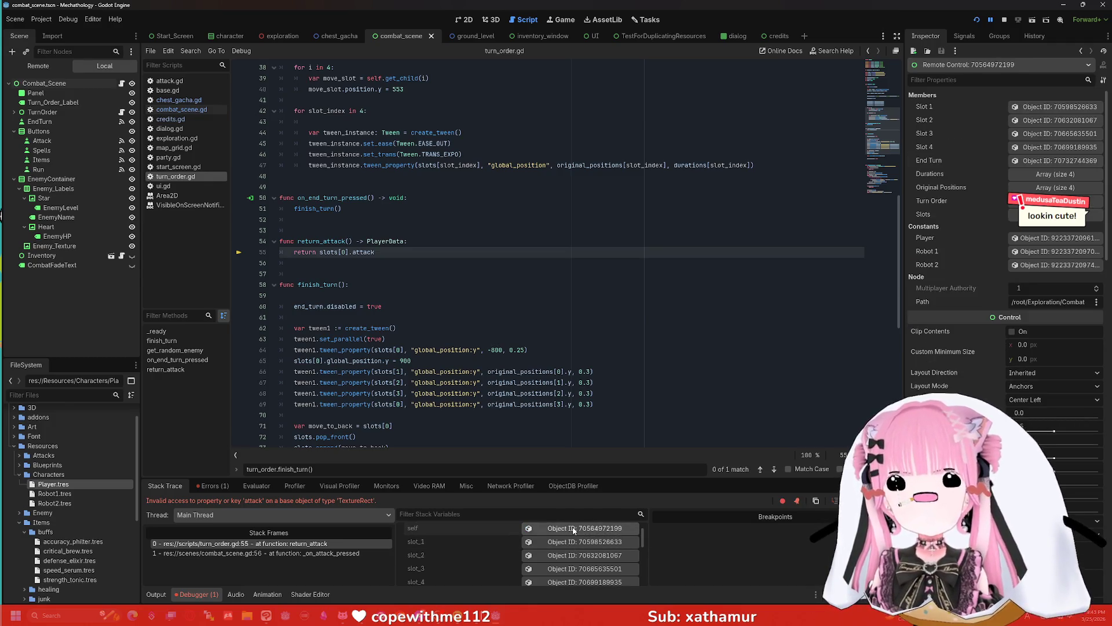
left_click(1043, 108)
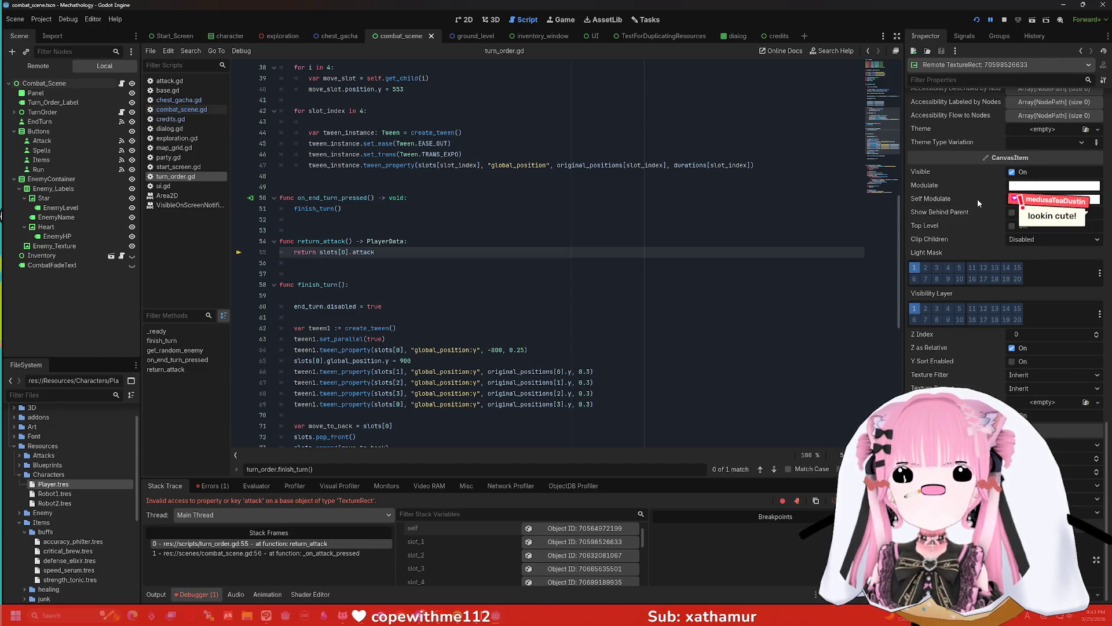
scroll(979, 216, "up", 5)
scroll(979, 215, "up", 10)
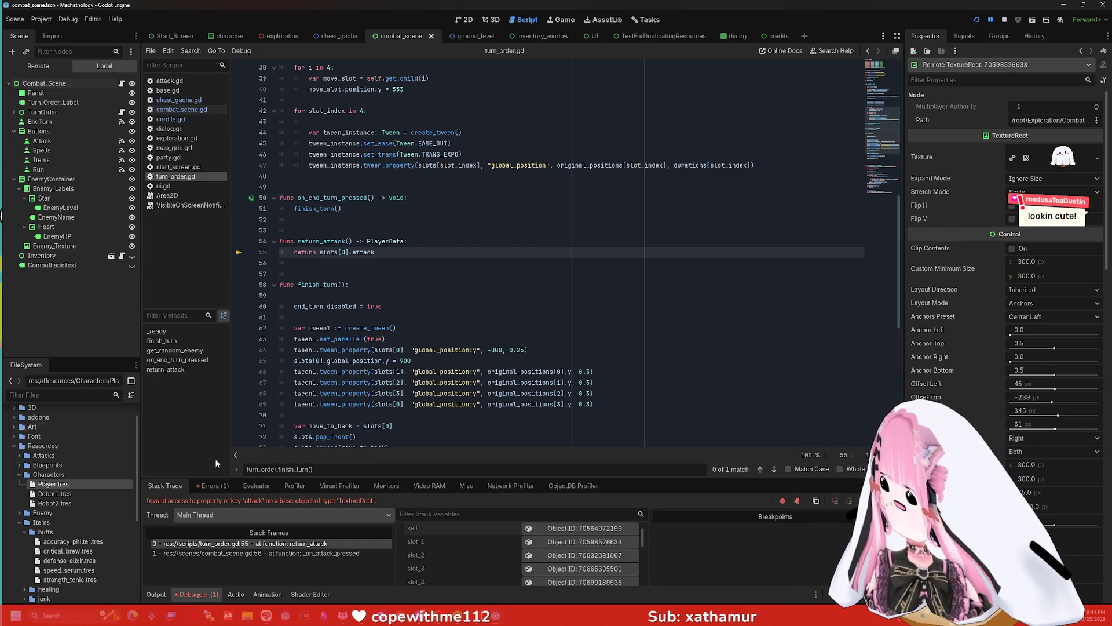
left_click(546, 529)
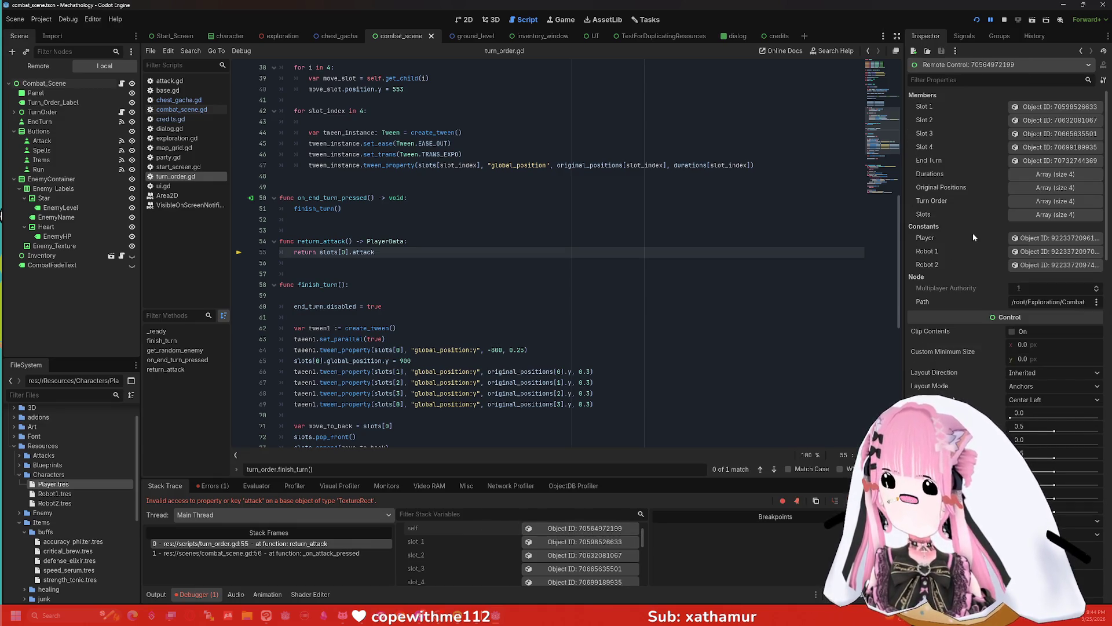
- Expand the Slots array and inspect element 0, a remote TextureRect with 300 × 300 minimum size
left_click(1030, 216)
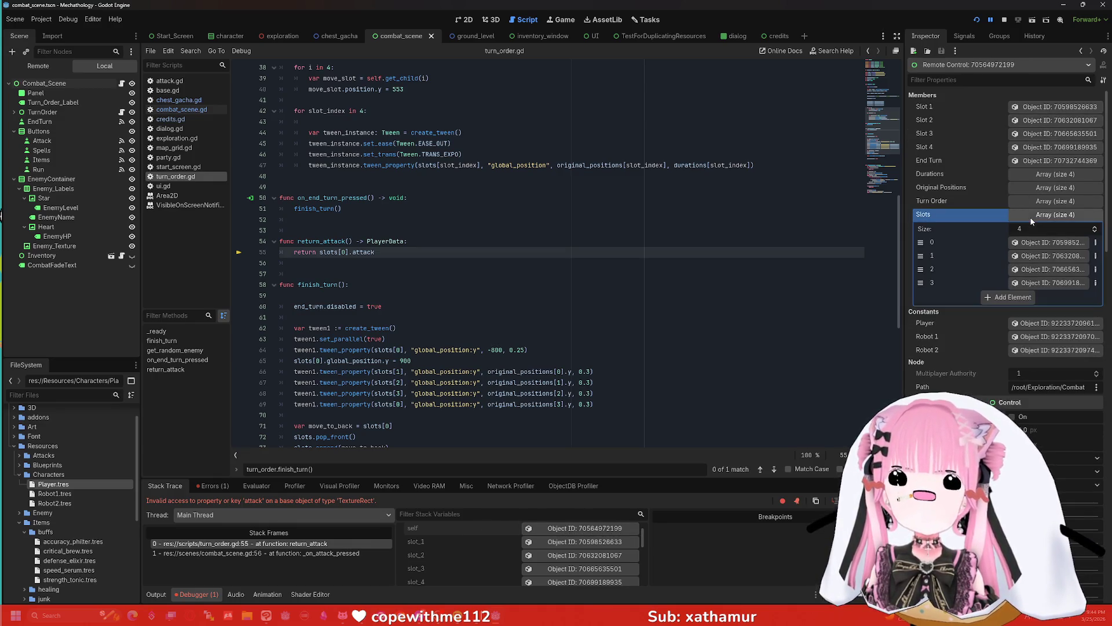
left_click(1025, 246)
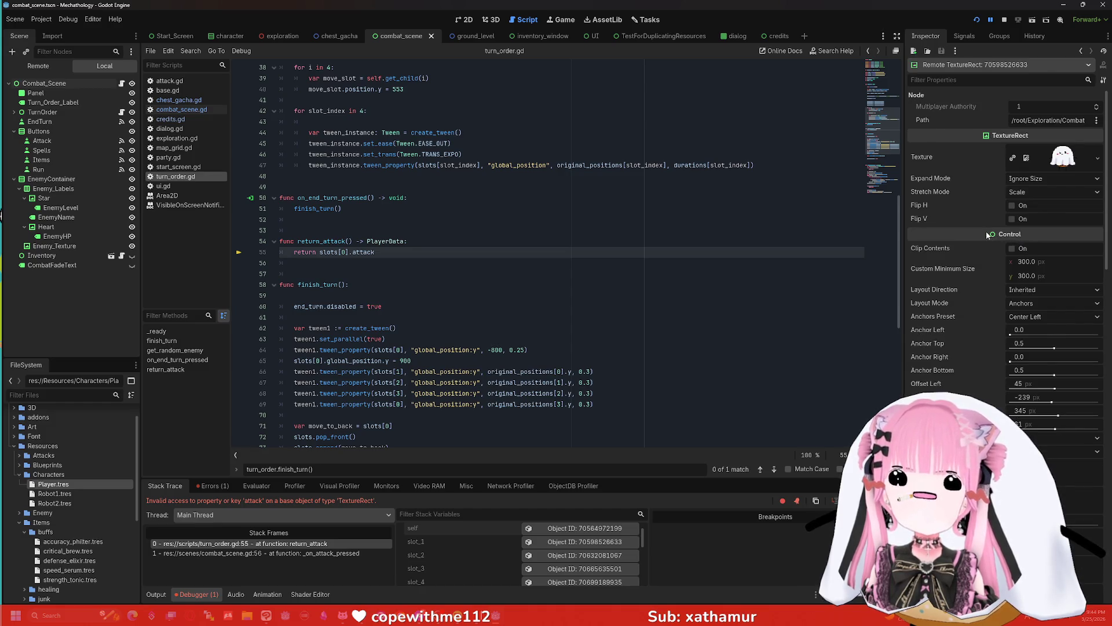
scroll(987, 231, "down", 10)
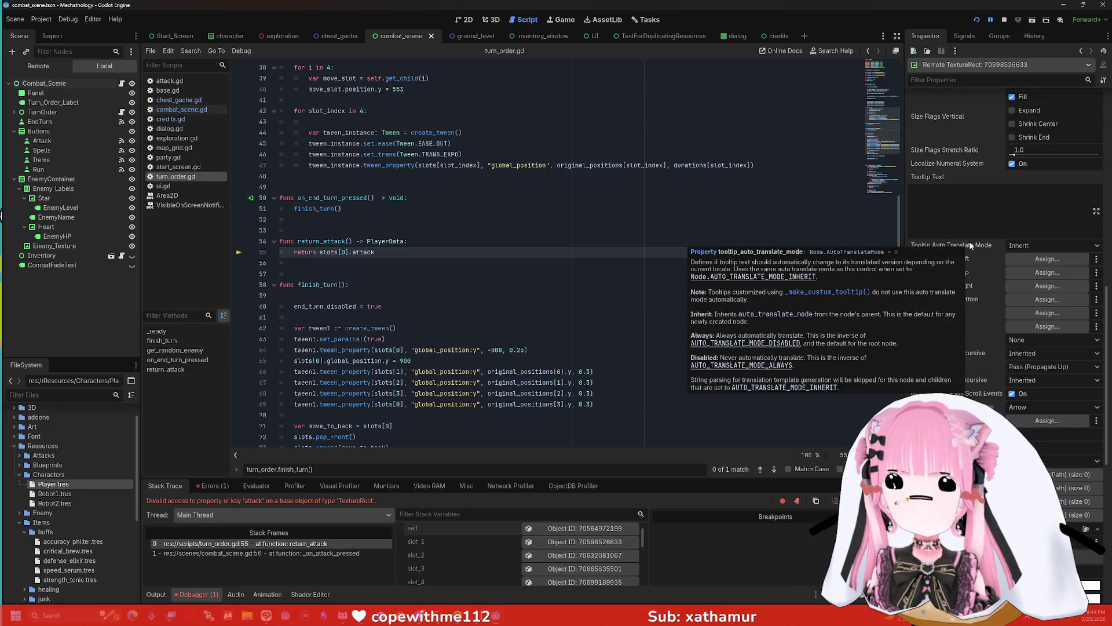
scroll(969, 248, "down", 8)
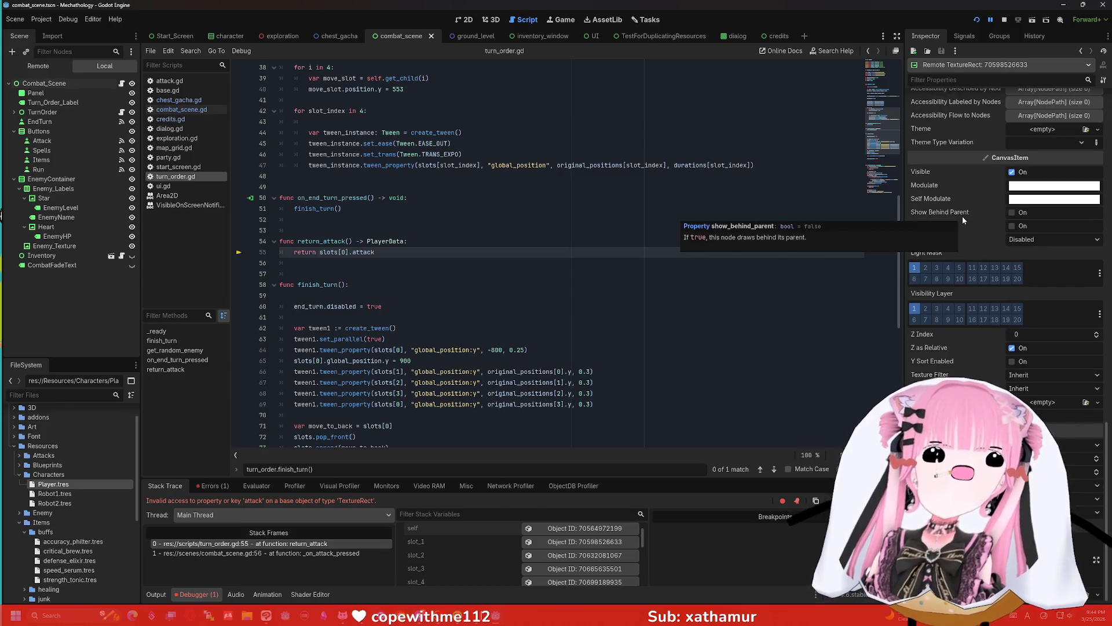
scroll(961, 215, "up", 5)
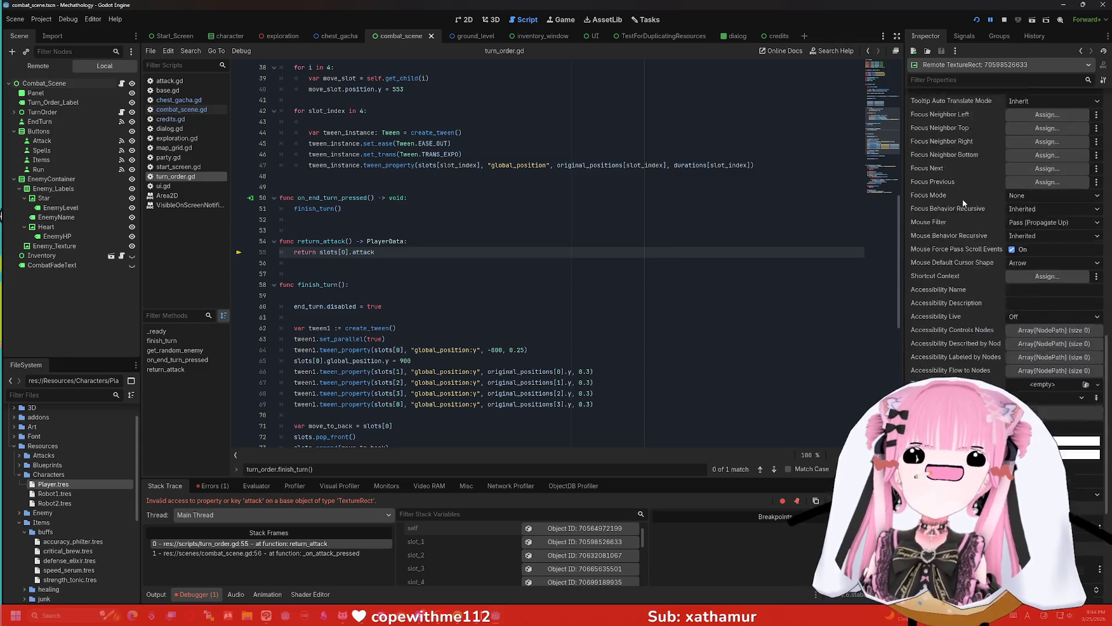
scroll(950, 211, "up", 5)
scroll(951, 228, "up", 4)
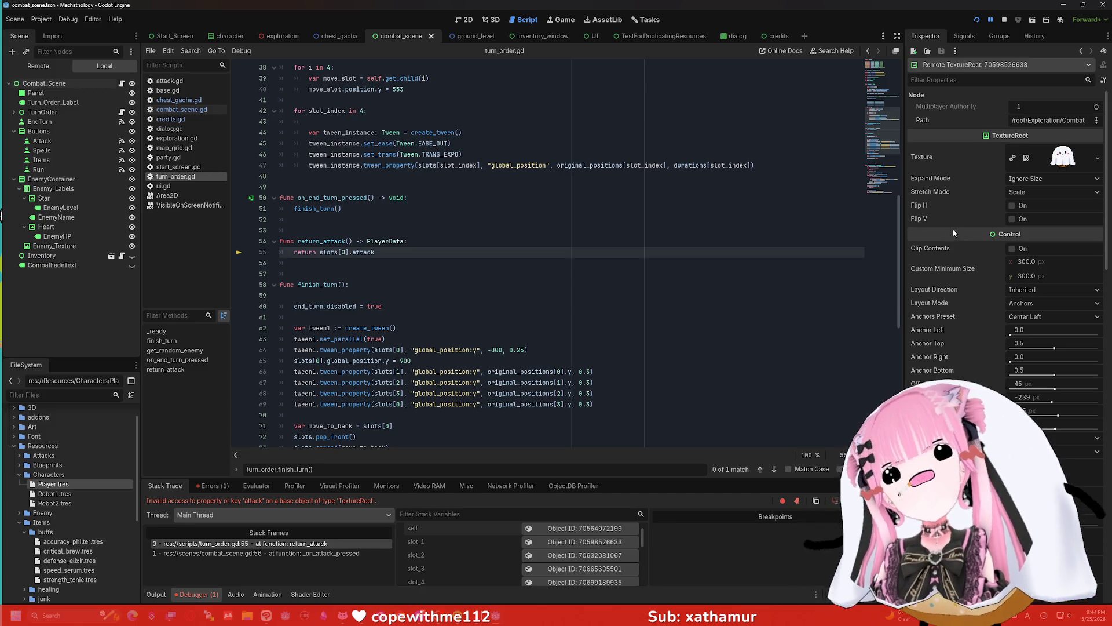
mouse_move(955, 231)
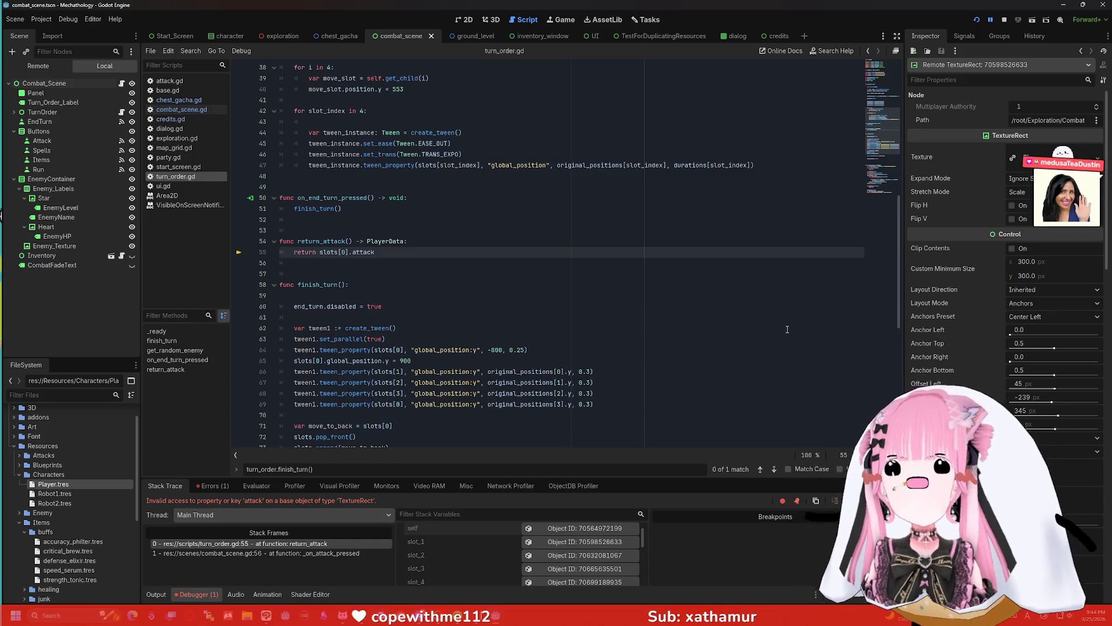
scroll(753, 348, "down", 1)
scroll(605, 530, "up", 1)
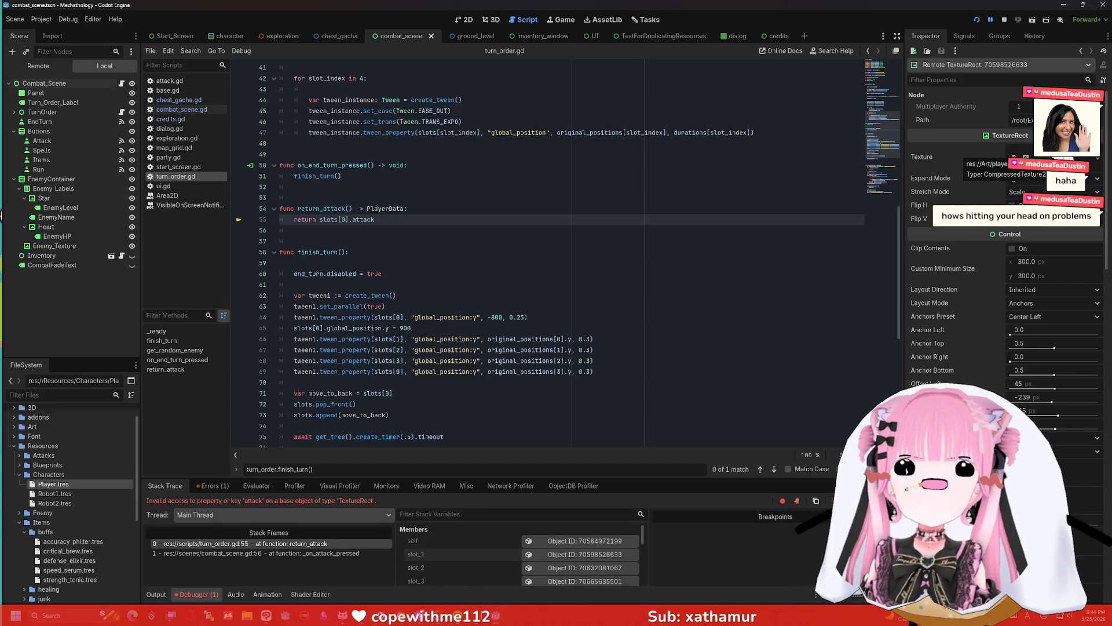
scroll(686, 211, "up", 10)
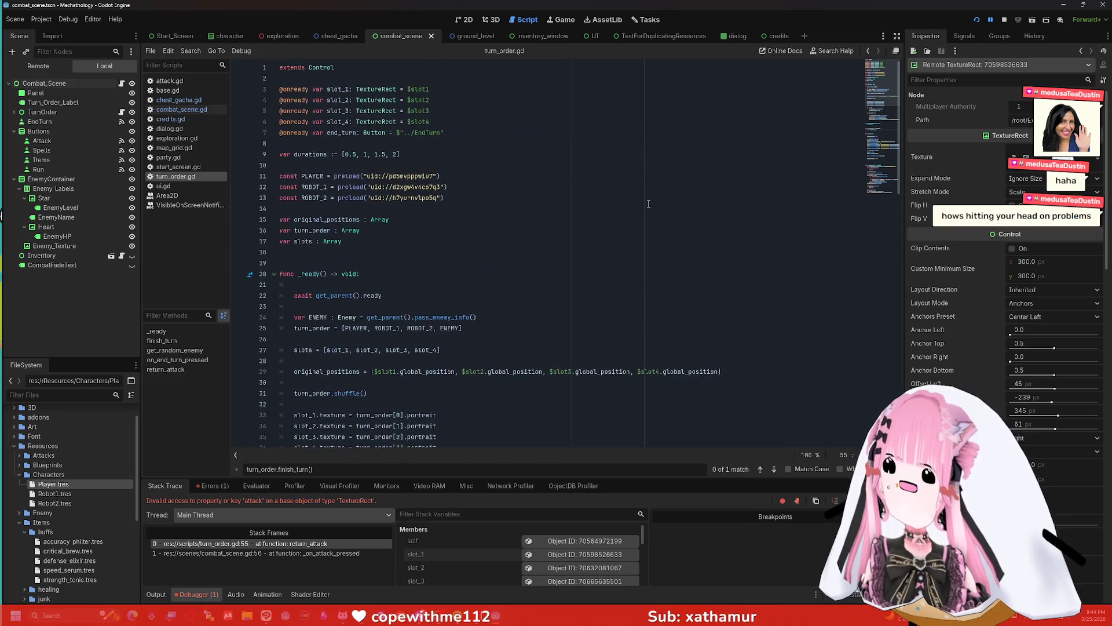
- Check the PLAYER preload on line 11, then view the Remote tree showing slot1–slot4 under TurnOrder
left_click(422, 176)
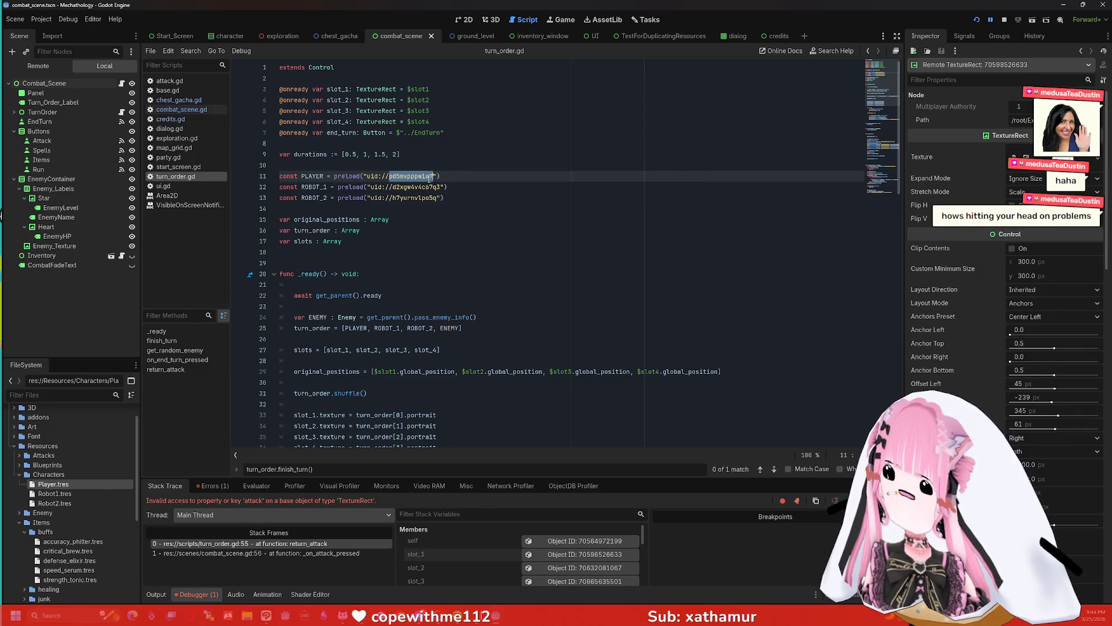
mouse_move(426, 178)
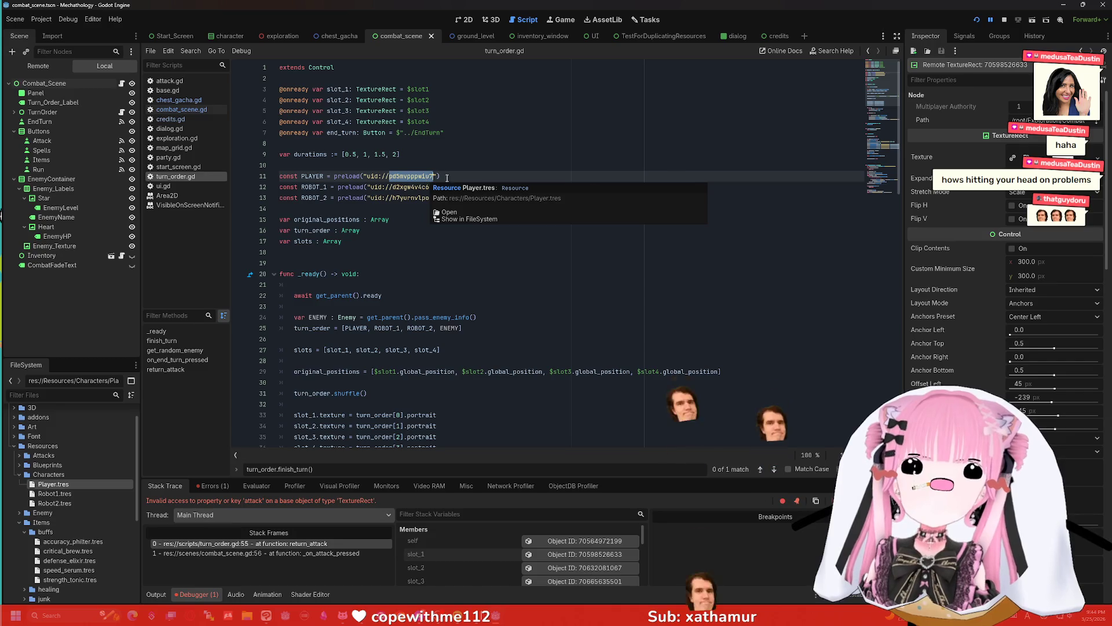
scroll(1006, 243, "down", 10)
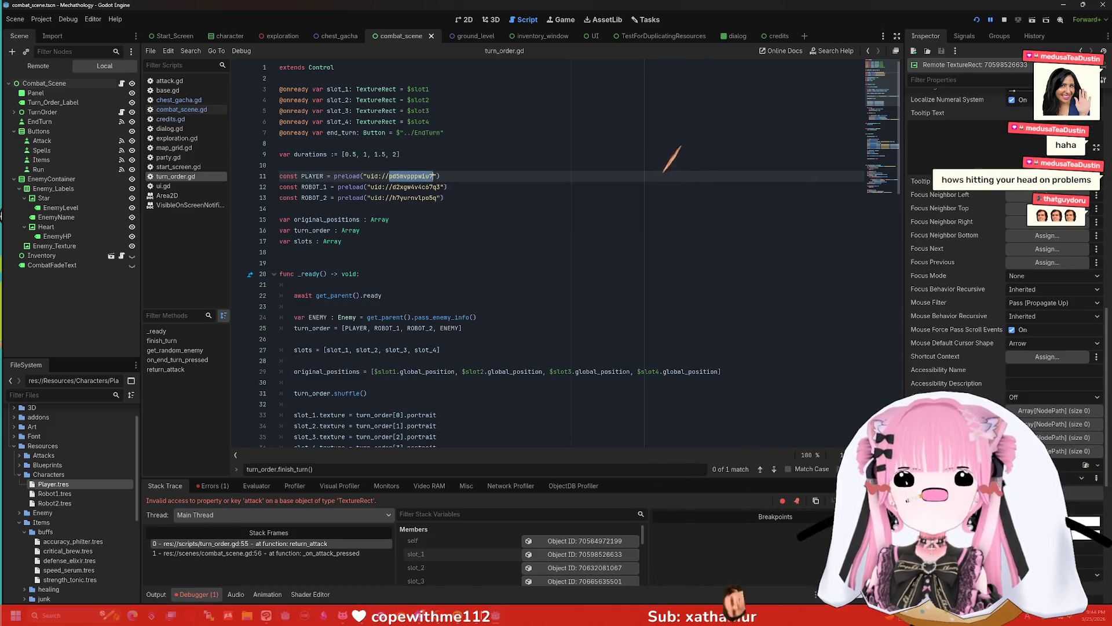
scroll(977, 196, "down", 8)
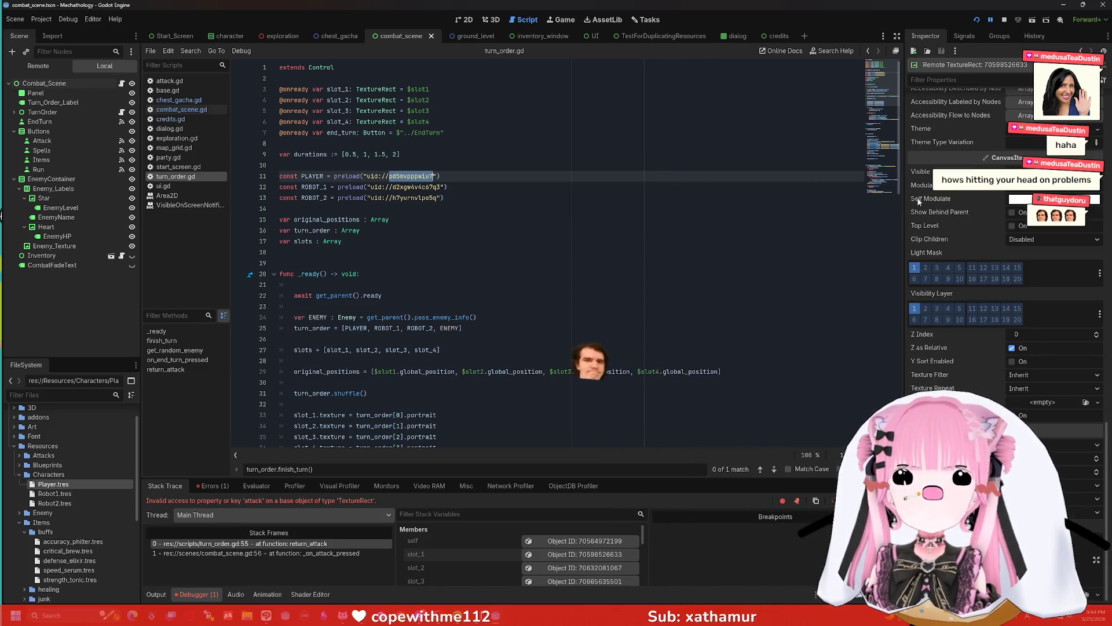
left_click(38, 66)
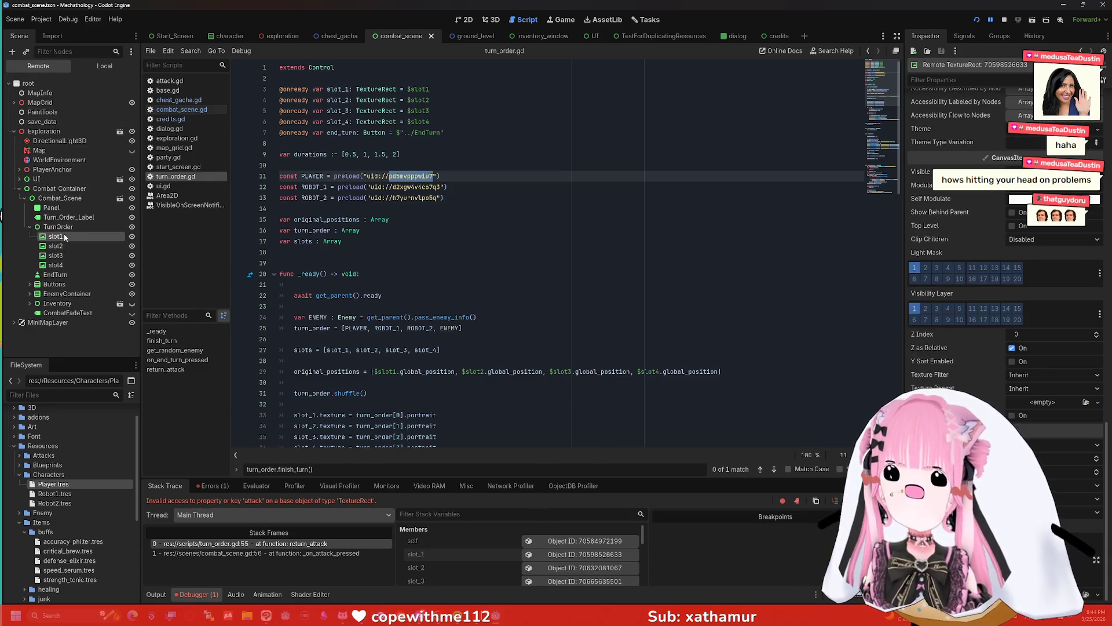
scroll(969, 138, "up", 5)
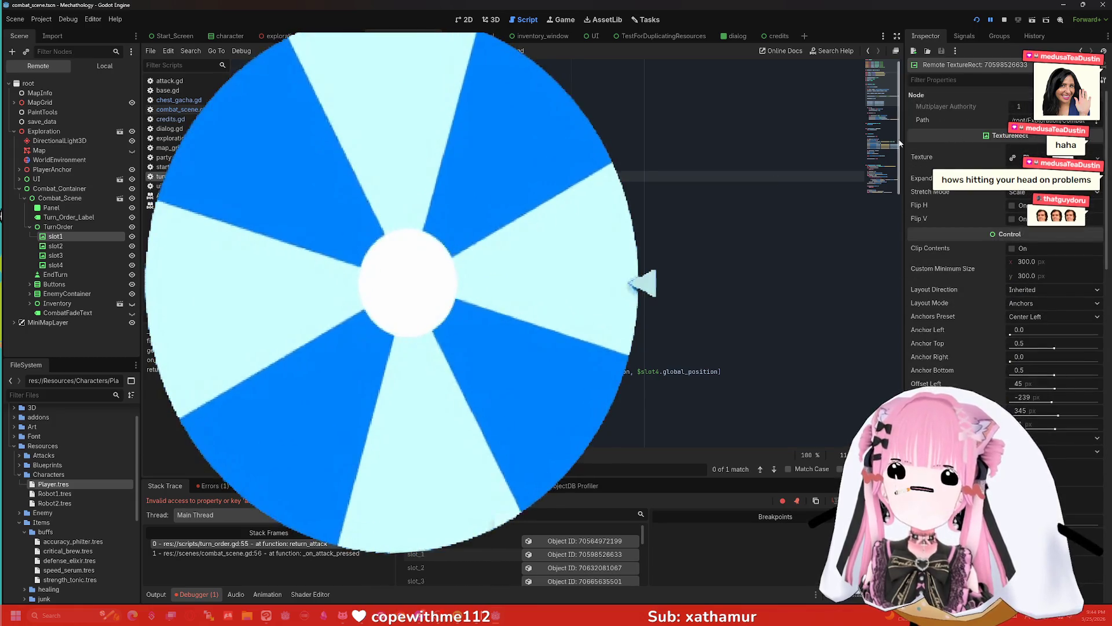
scroll(971, 179, "down", 5)
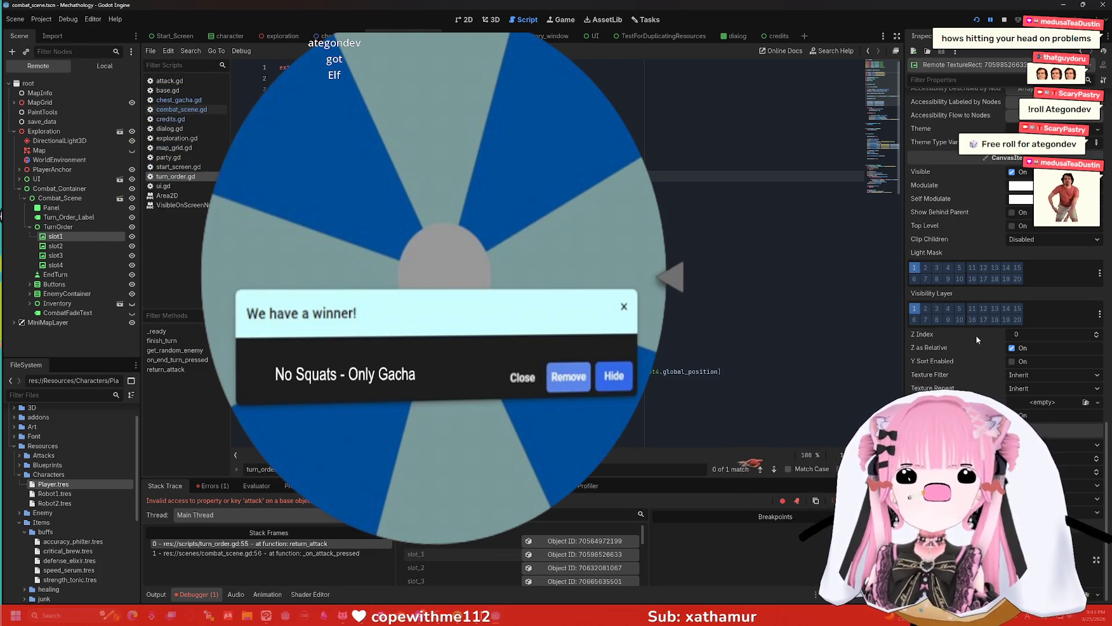
scroll(964, 346, "up", 5)
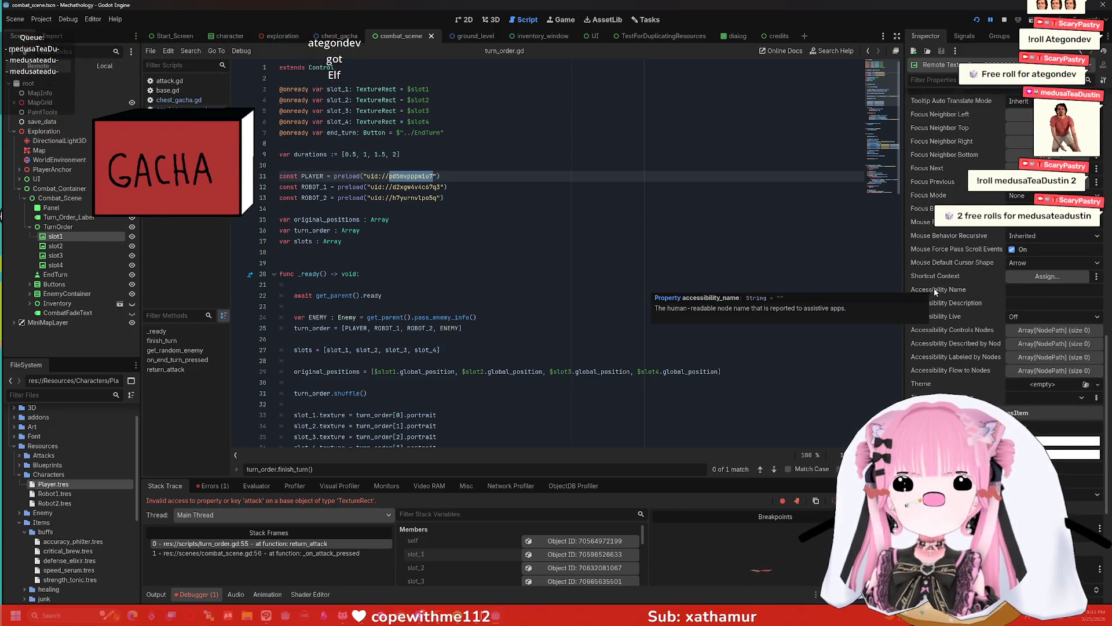
scroll(936, 296, "up", 4)
scroll(935, 290, "up", 5)
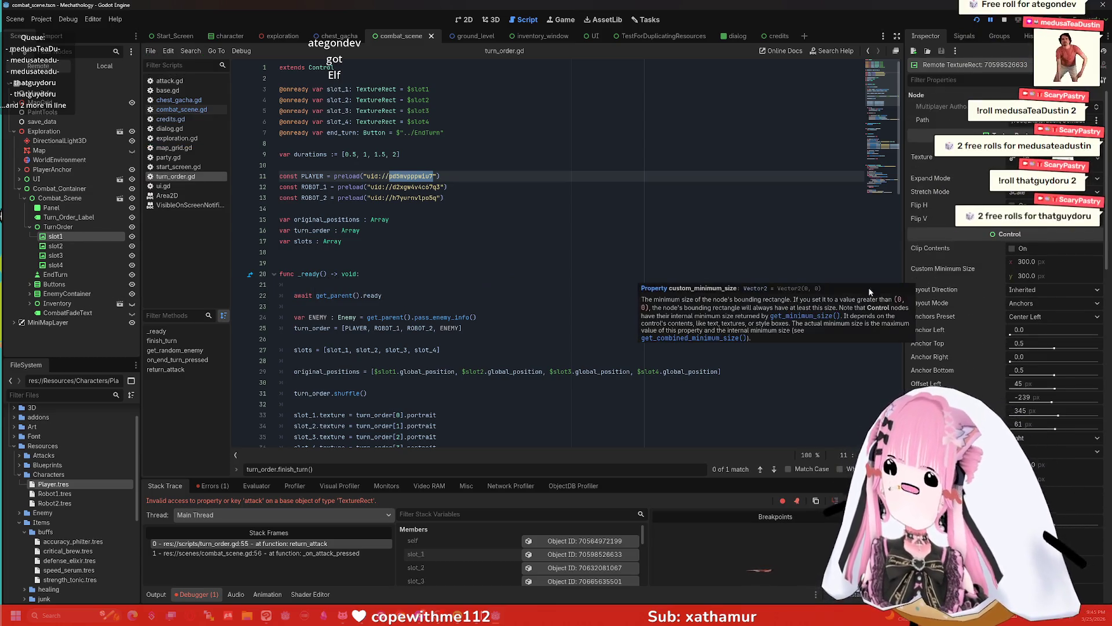
- Open Player.tres to review its combat stats, then stop the running game
double_click(78, 487)
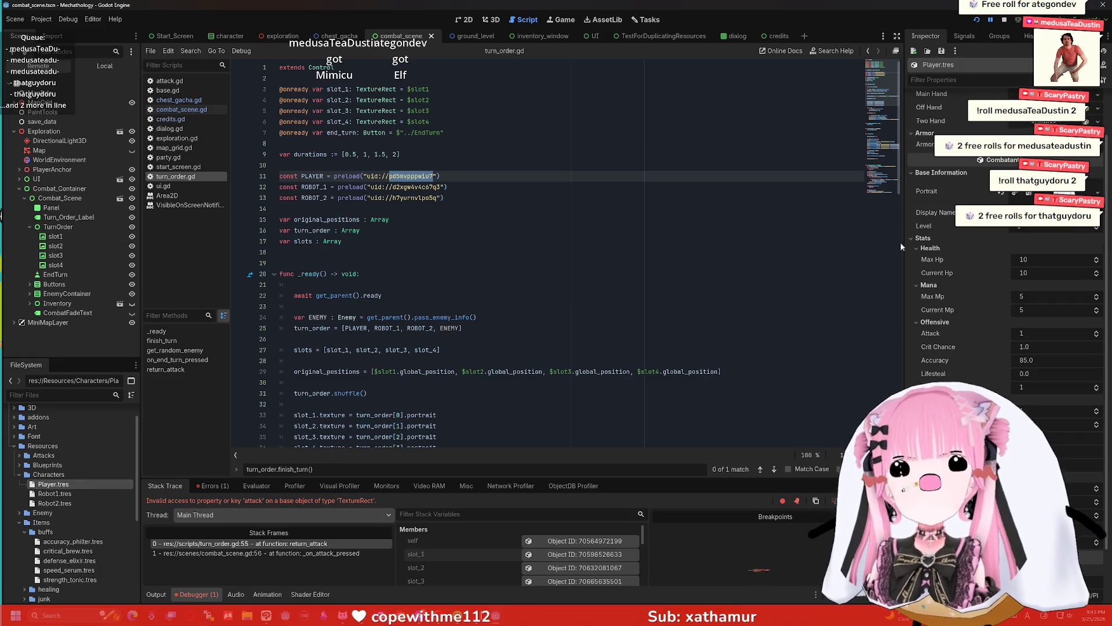
scroll(923, 246, "down", 3)
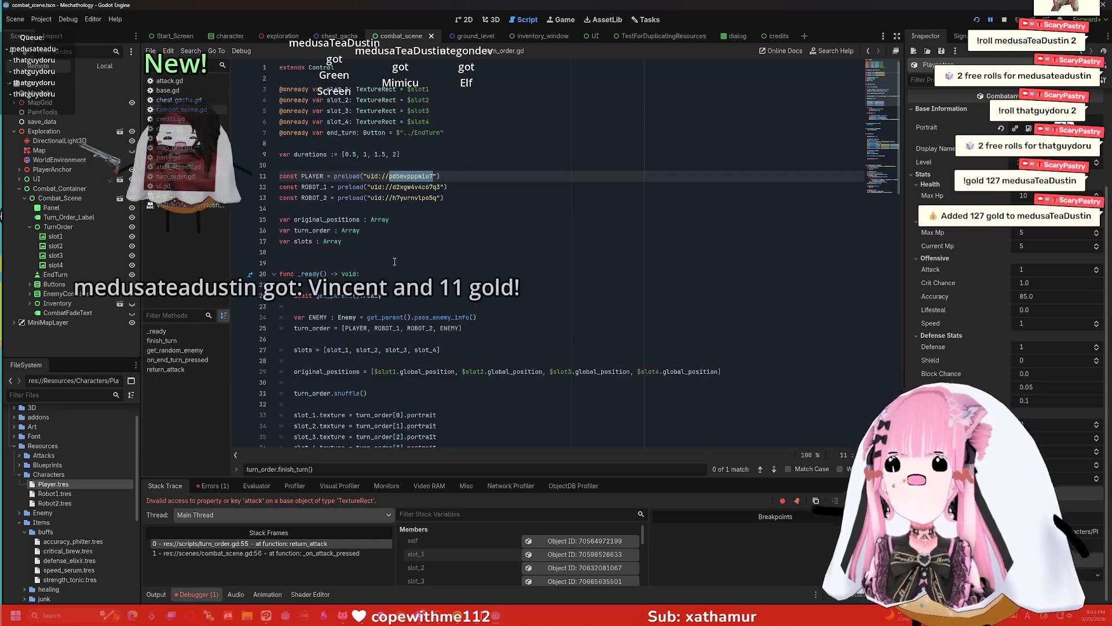
scroll(406, 260, "down", 6)
scroll(406, 260, "down", 6)
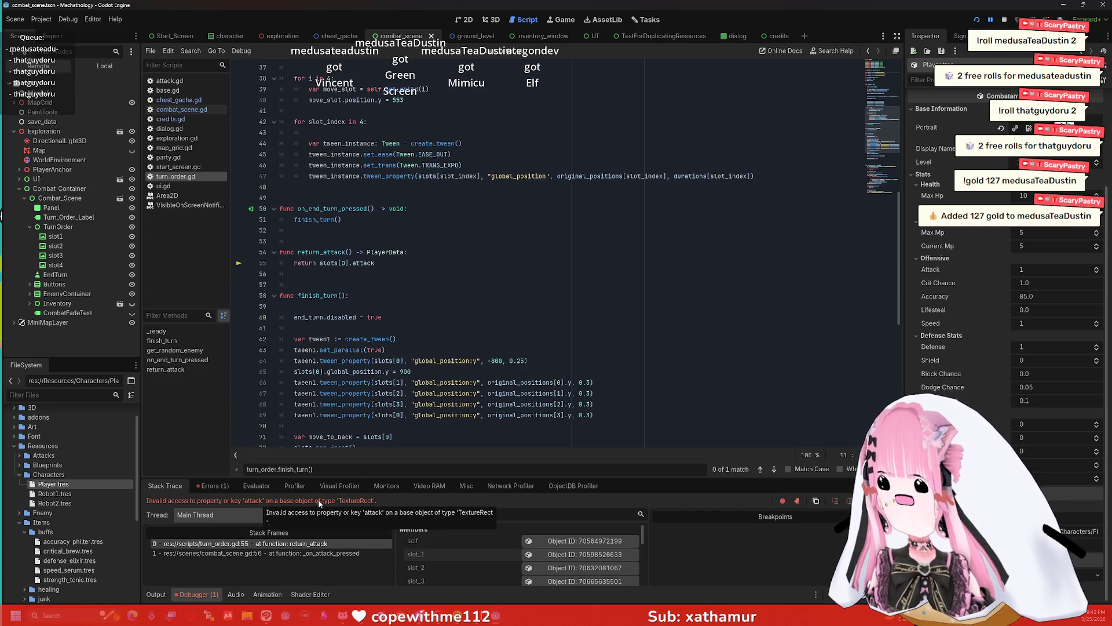
scroll(490, 241, "up", 10)
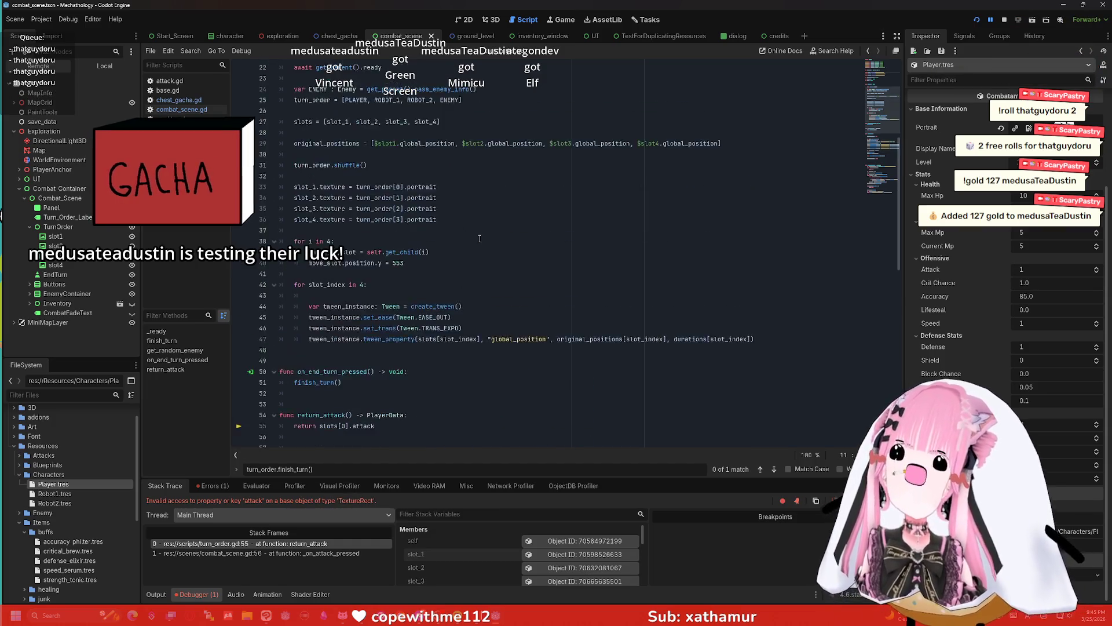
scroll(452, 333, "down", 1)
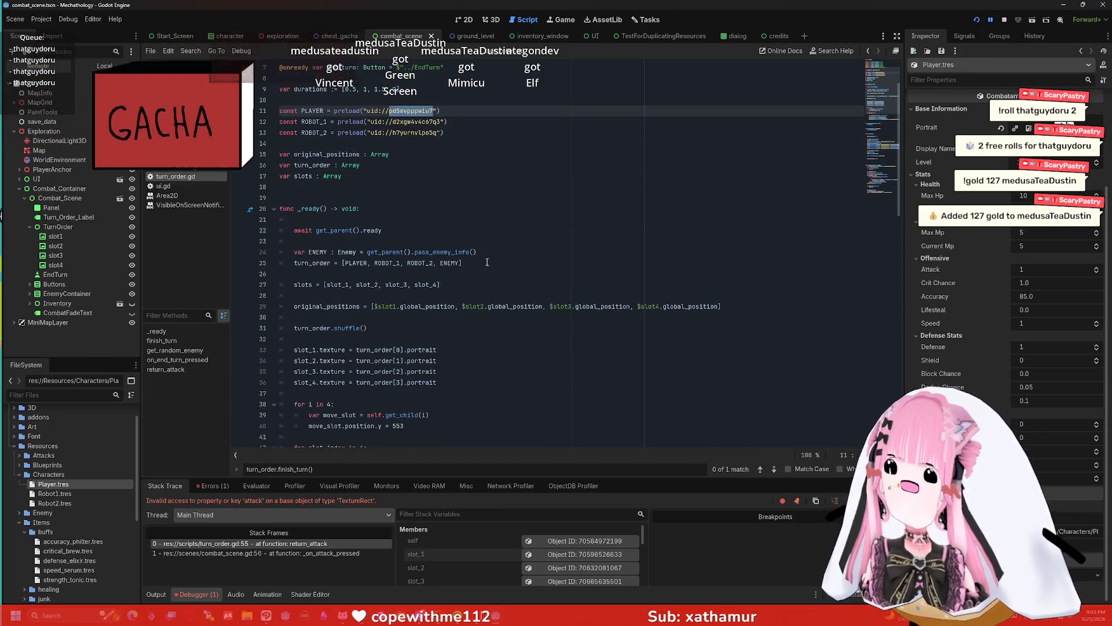
double_click(412, 350)
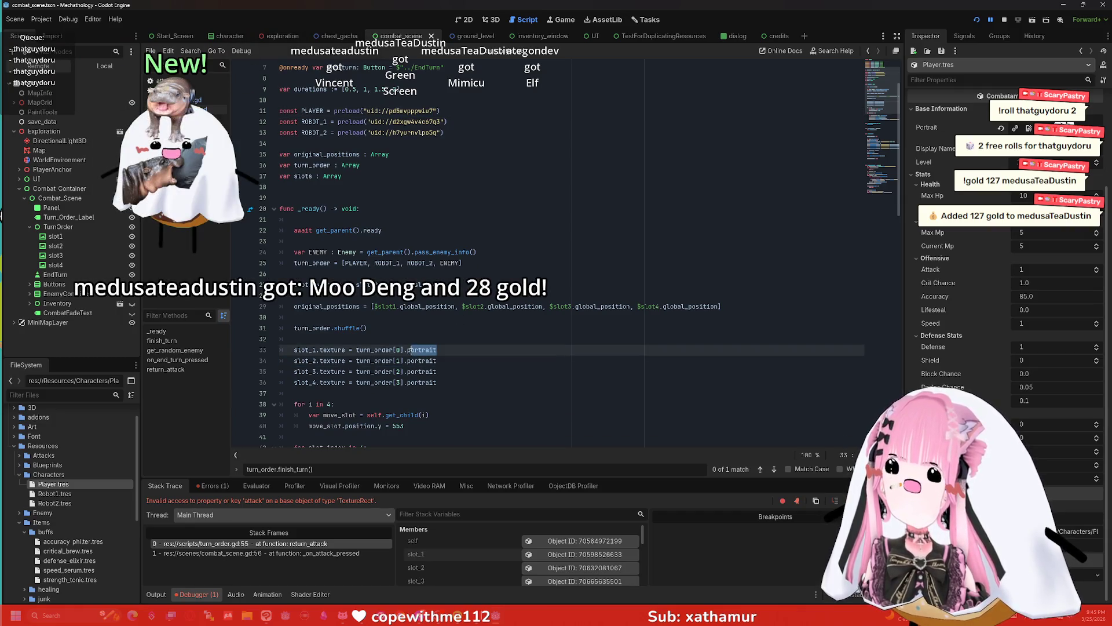
left_click(1004, 21)
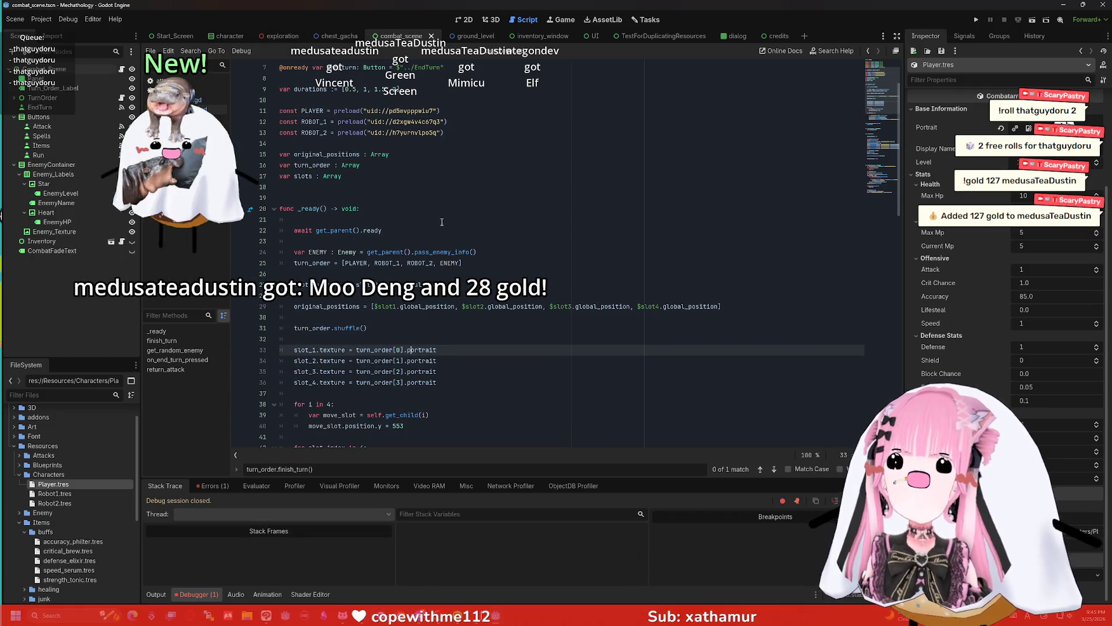
scroll(428, 236, "down", 1)
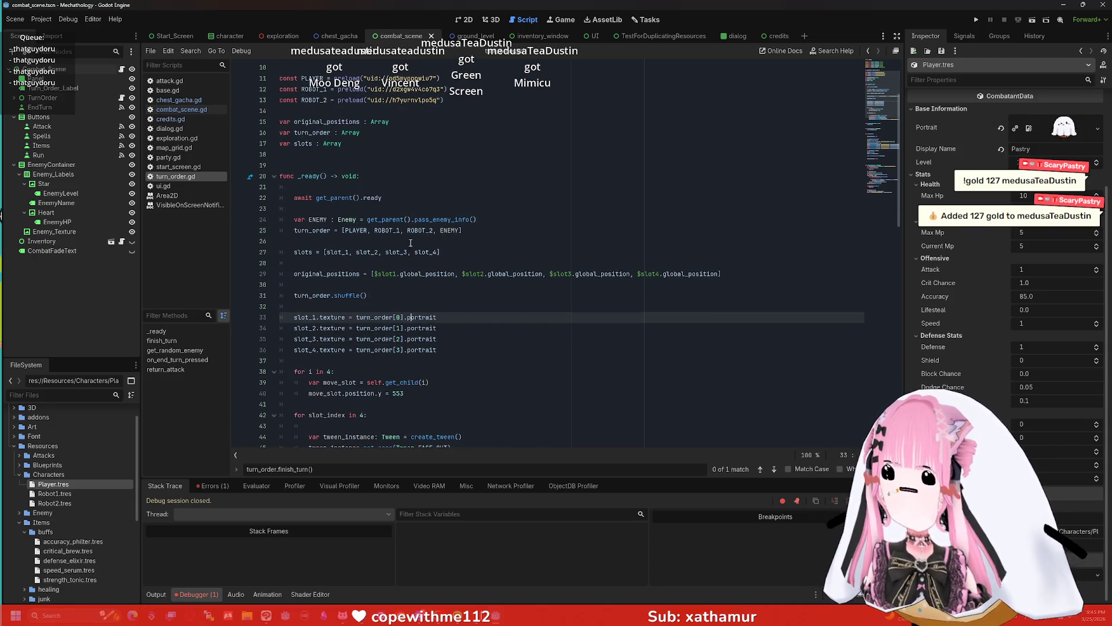
left_click(394, 232)
scroll(420, 207, "up", 1)
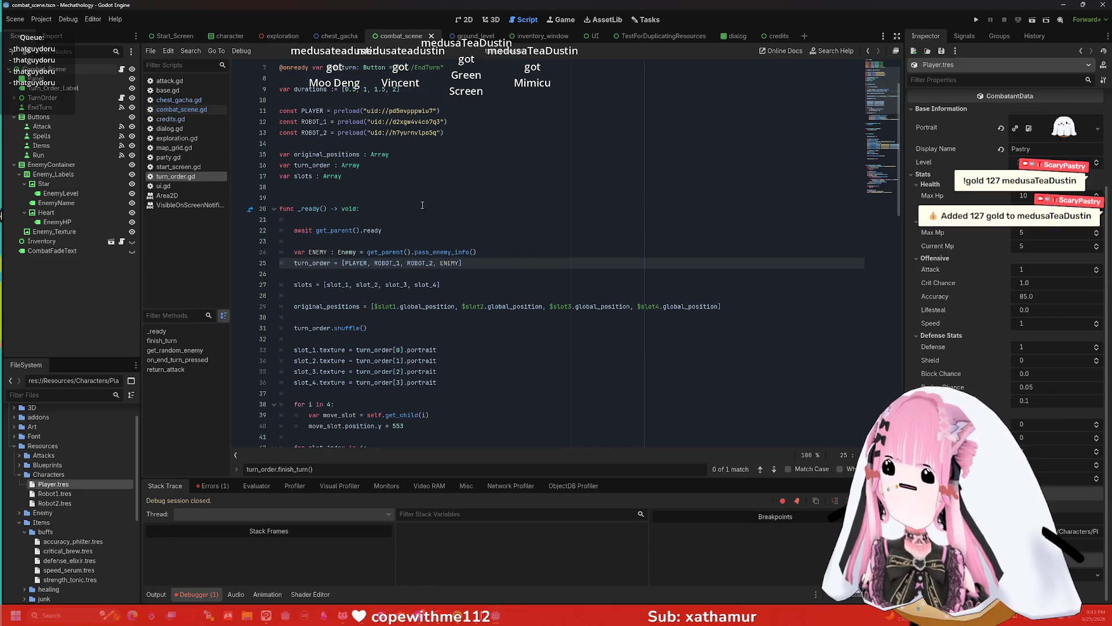
scroll(406, 194, "down", 7)
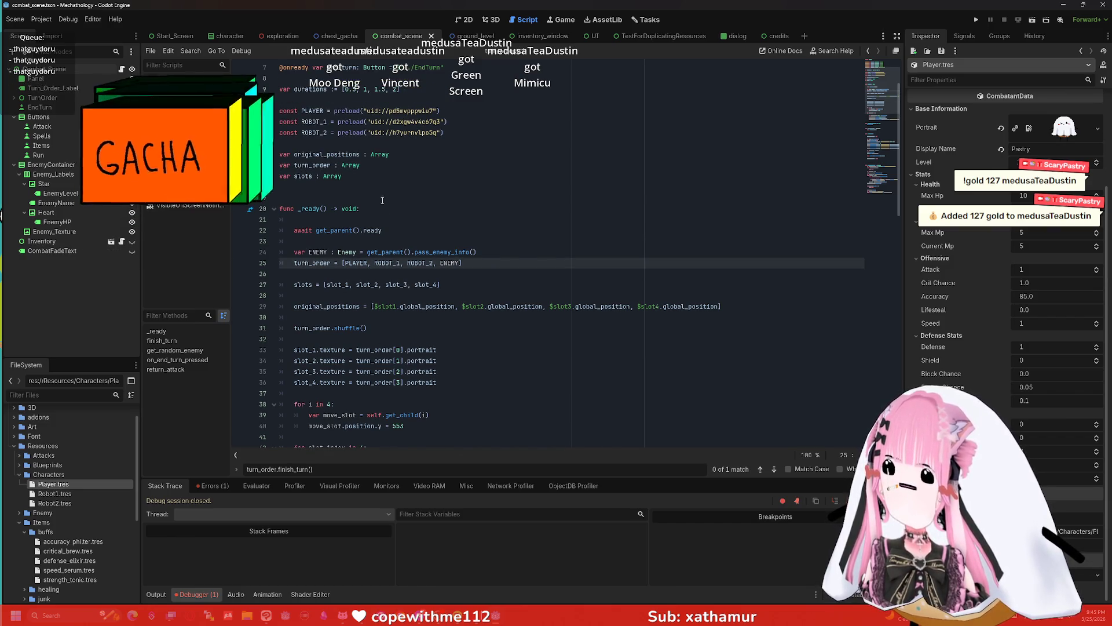
scroll(397, 197, "down", 14)
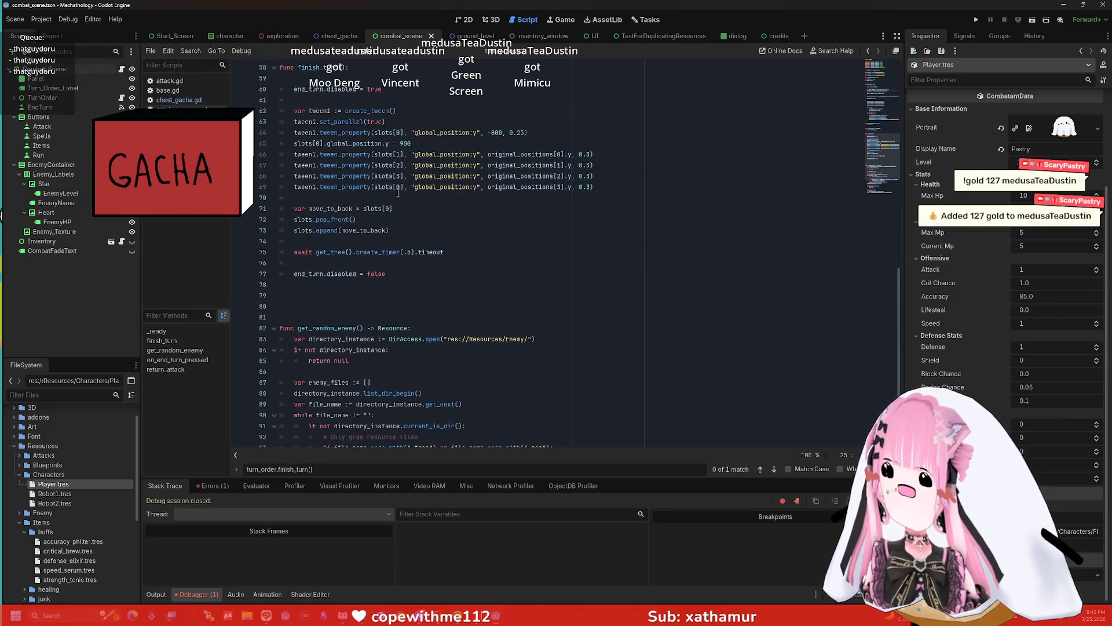
scroll(403, 201, "up", 17)
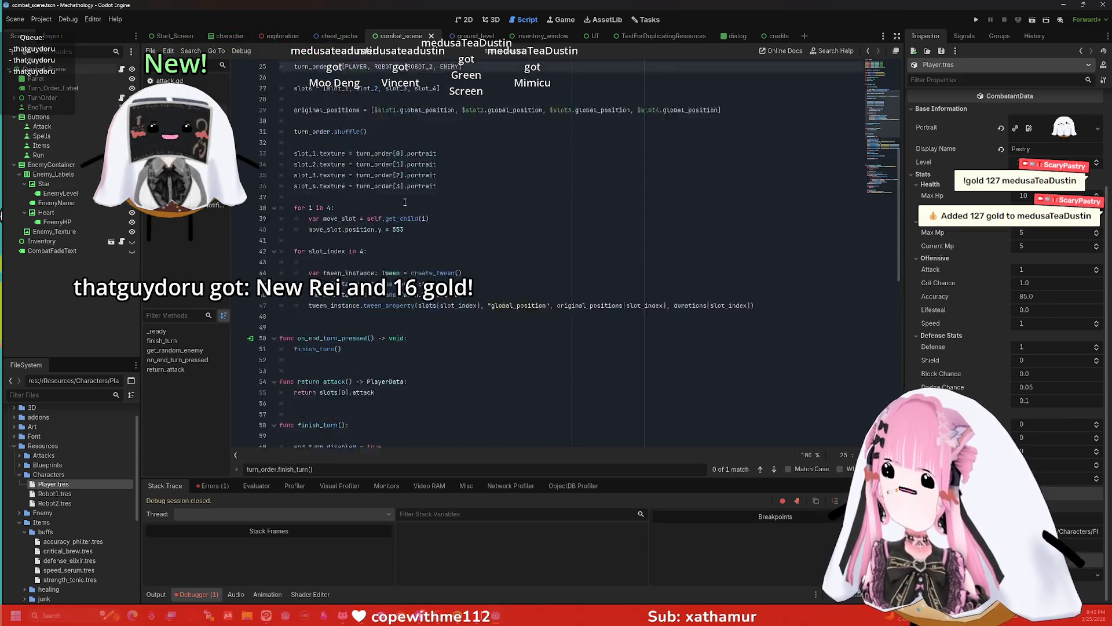
scroll(445, 216, "up", 2)
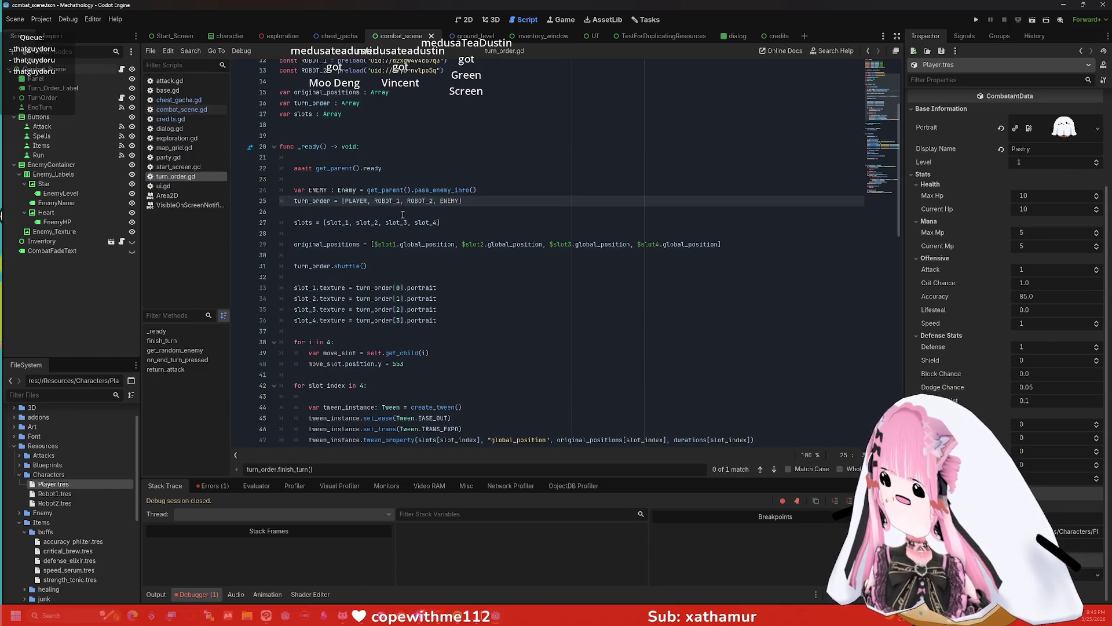
scroll(367, 224, "down", 1)
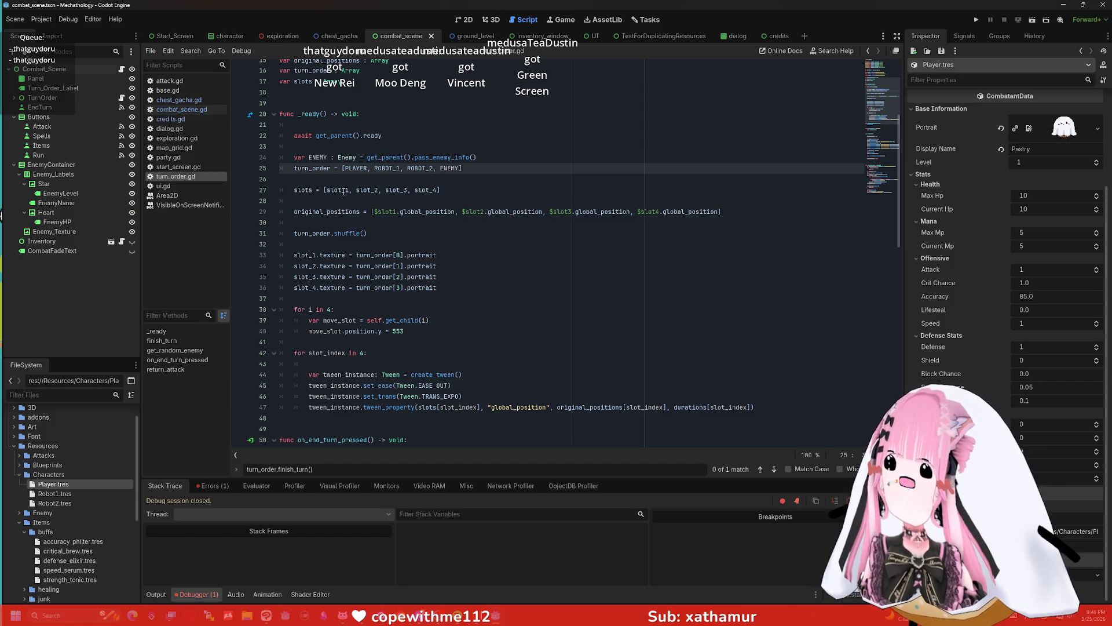
scroll(447, 239, "down", 10)
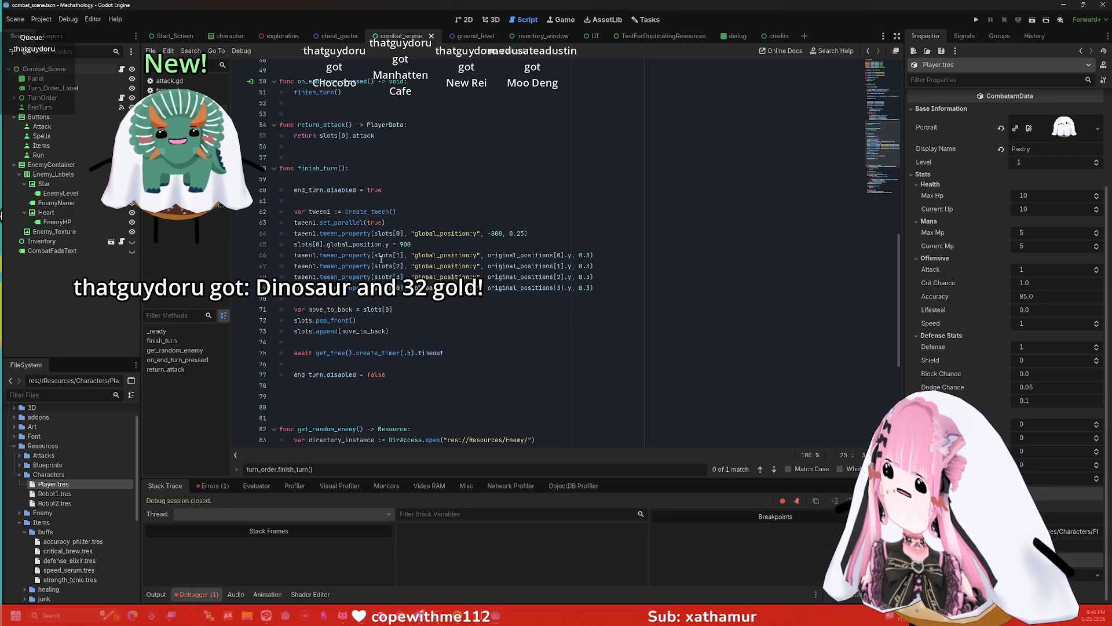
scroll(382, 261, "up", 10)
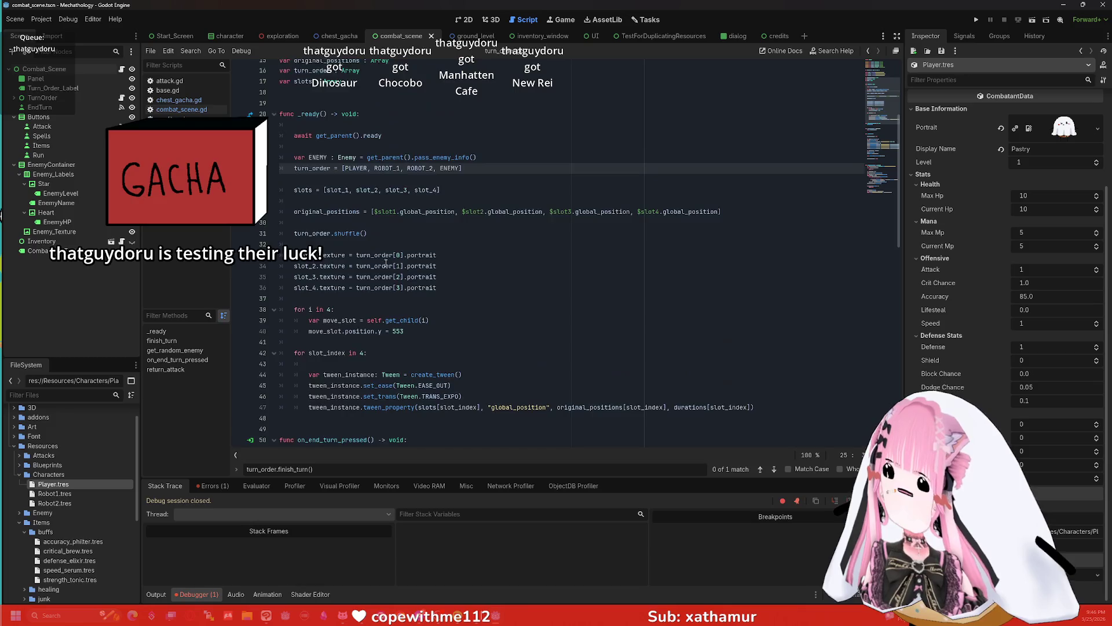
scroll(387, 263, "up", 5)
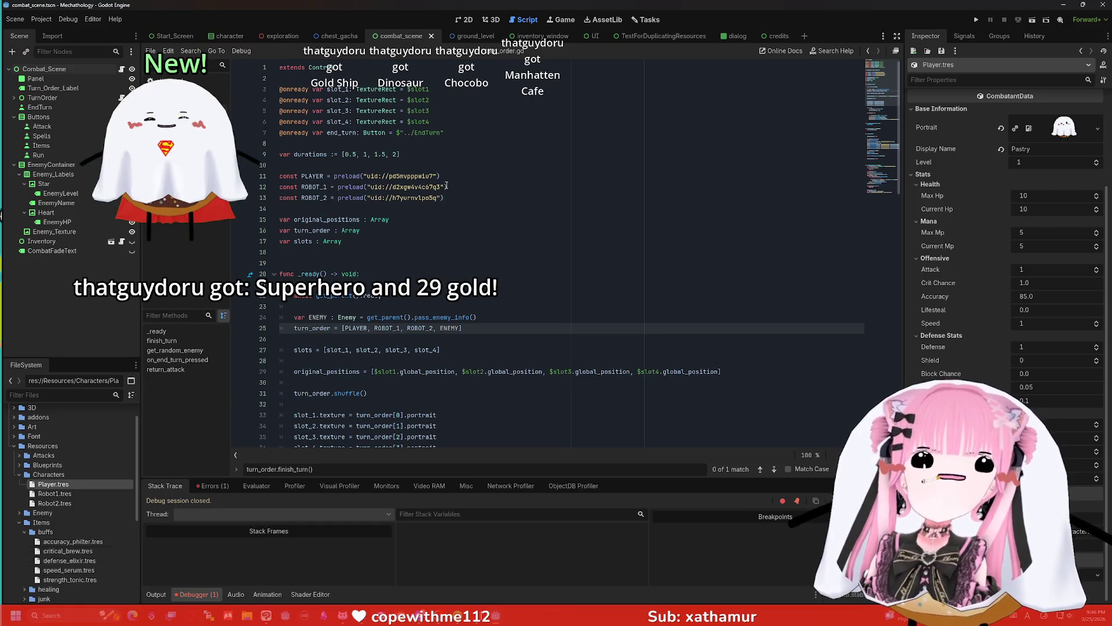
scroll(420, 174, "down", 3)
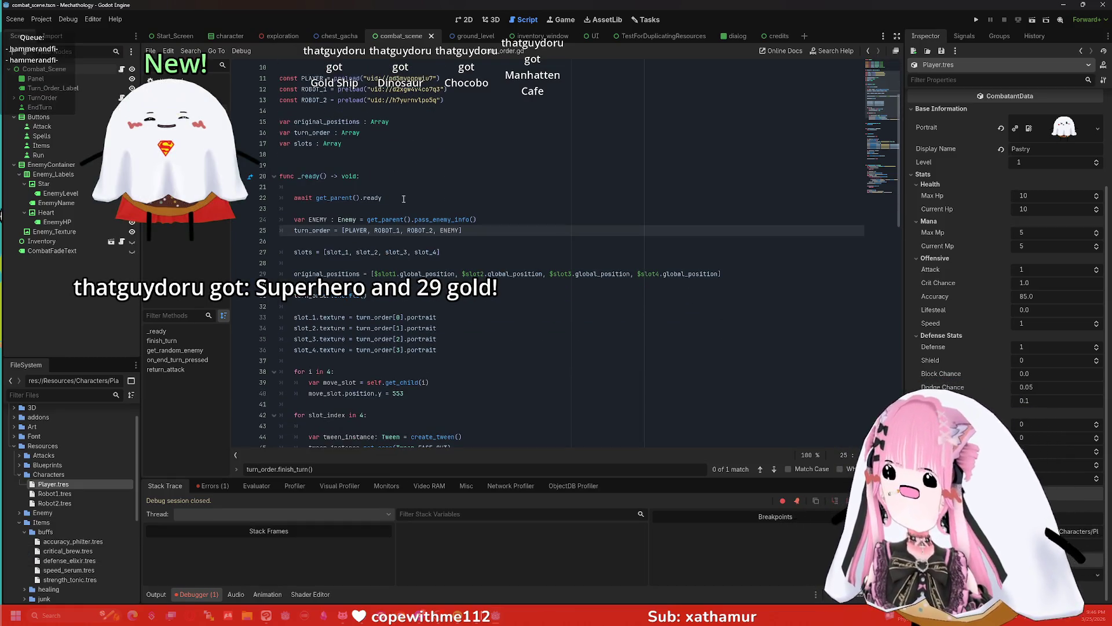
scroll(414, 206, "down", 1)
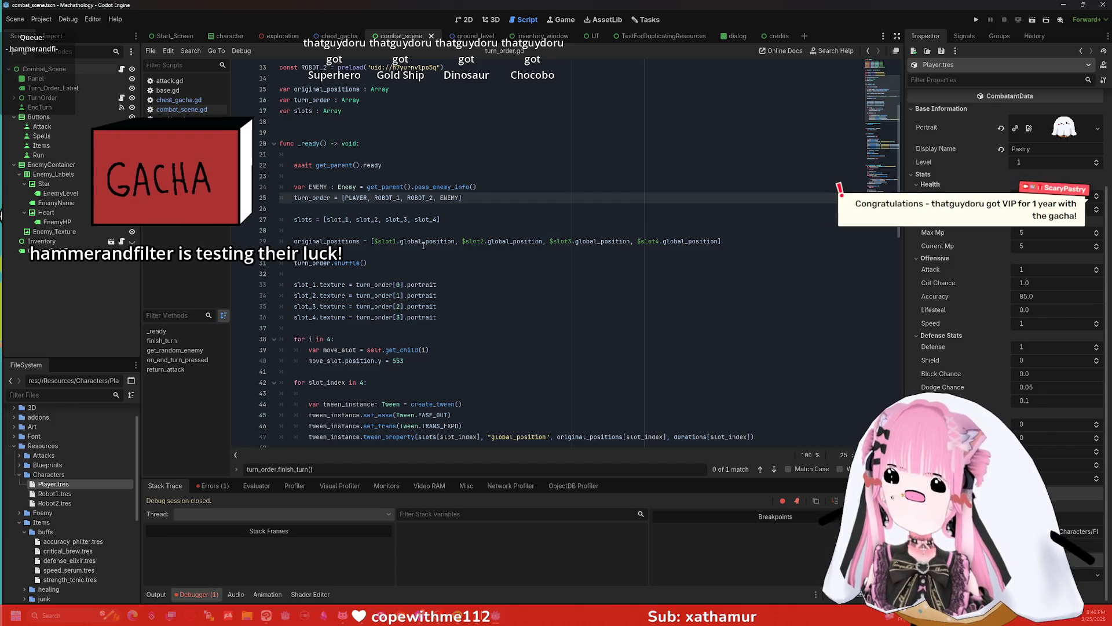
scroll(452, 245, "down", 1)
scroll(452, 245, "down", 3)
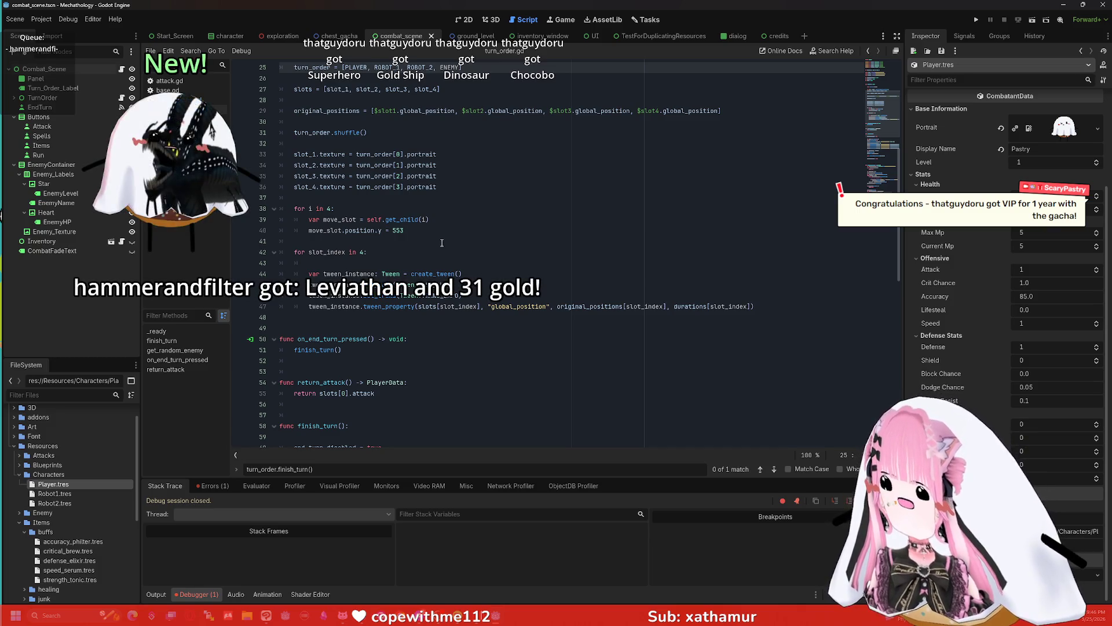
scroll(441, 243, "down", 8)
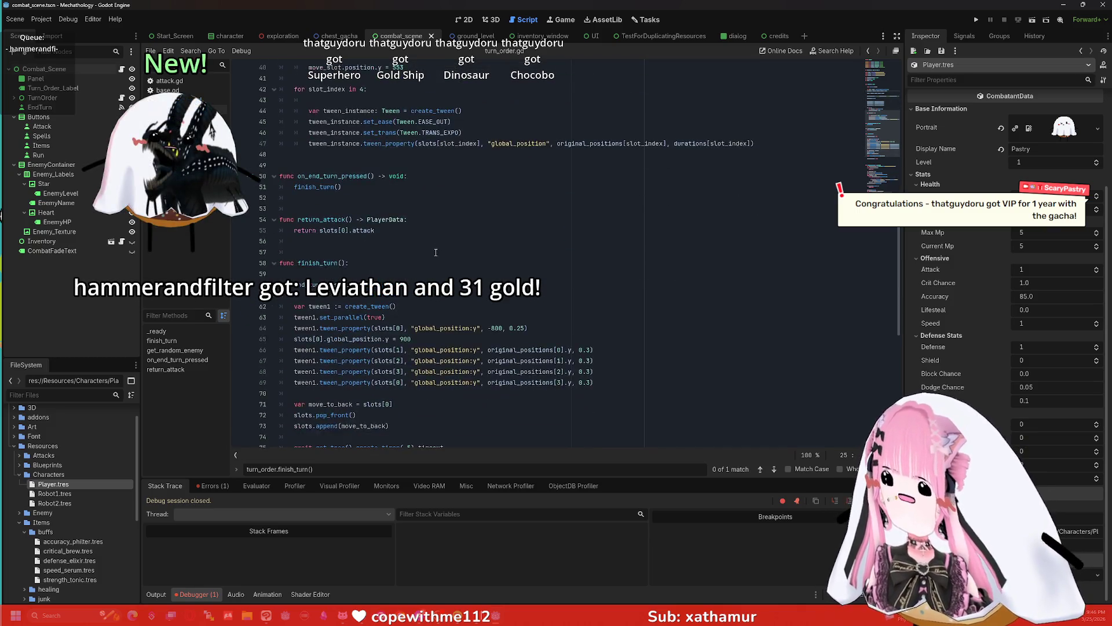
scroll(413, 247, "down", 3)
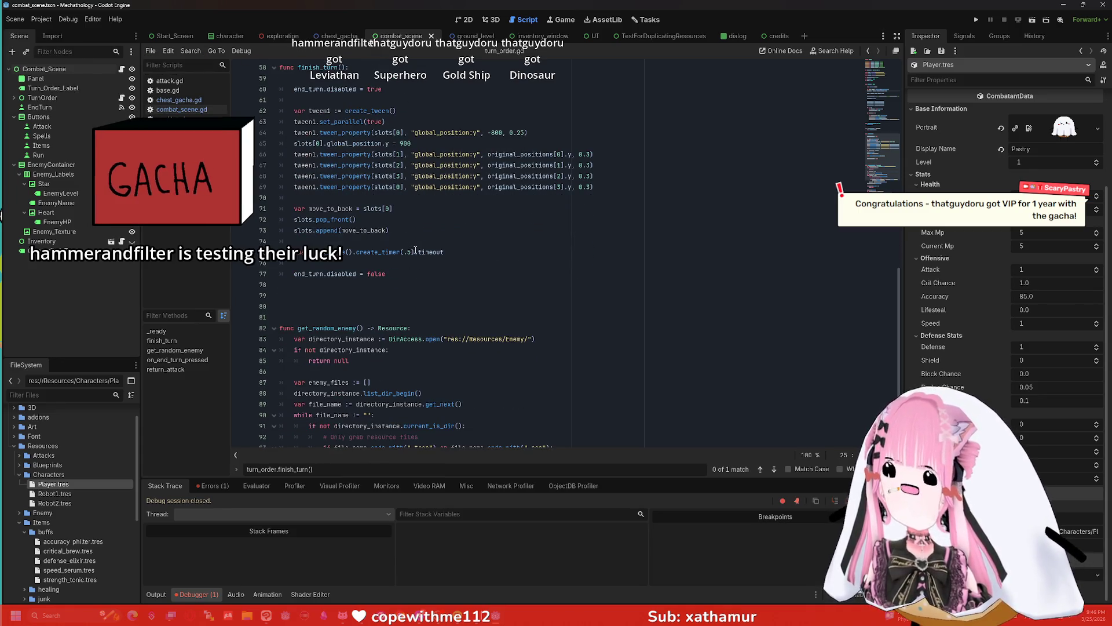
scroll(417, 252, "down", 4)
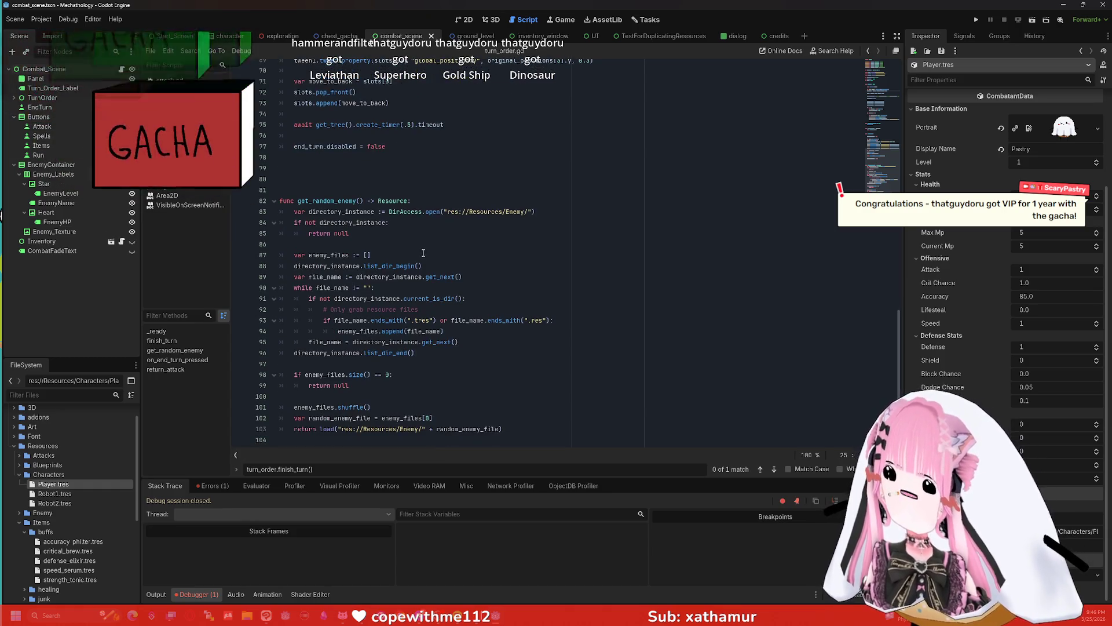
scroll(423, 252, "up", 5)
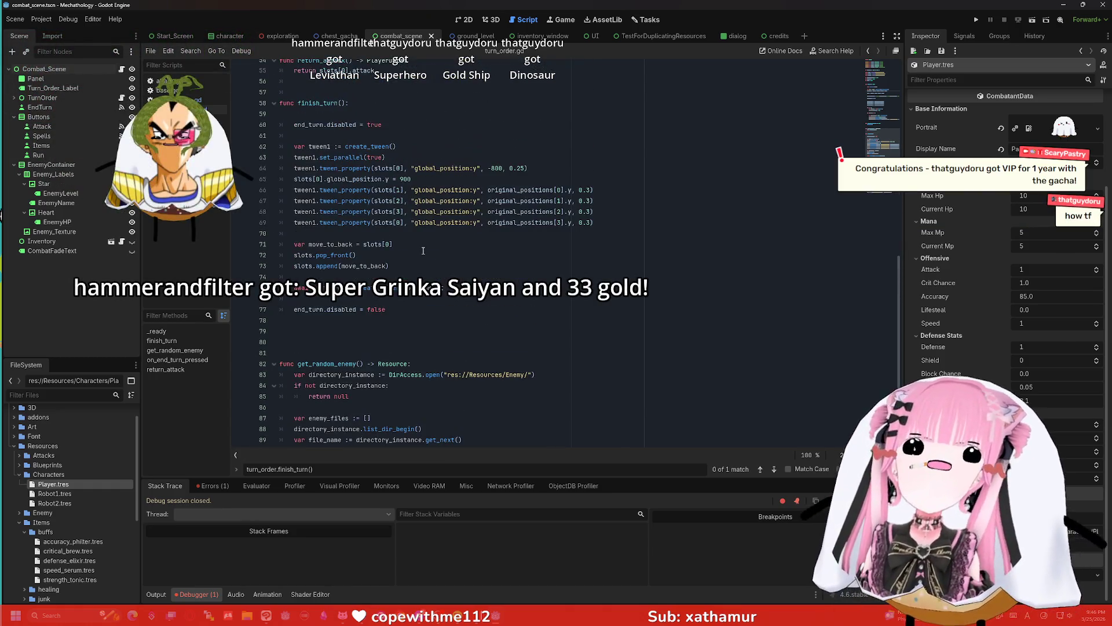
scroll(425, 250, "up", 1)
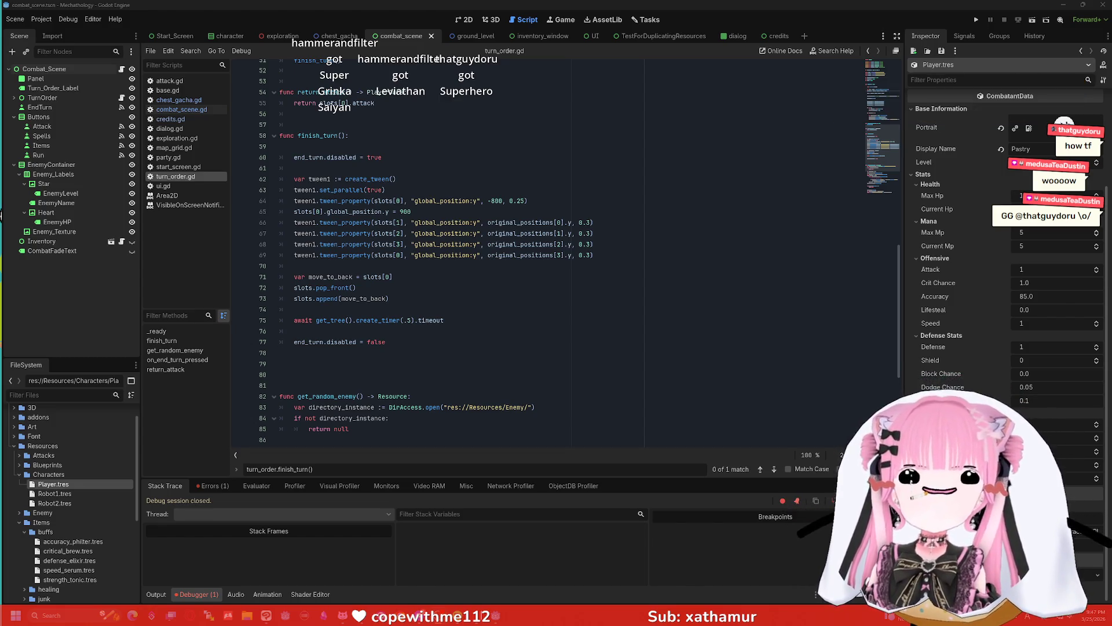
left_click(613, 253)
left_click(524, 285)
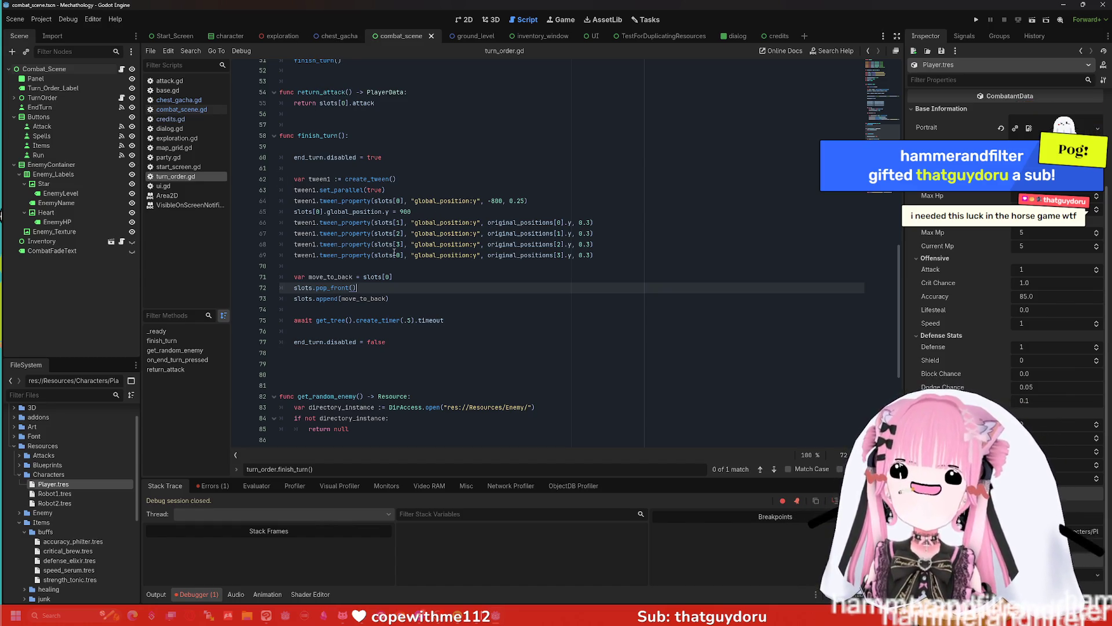
scroll(389, 254, "down", 5)
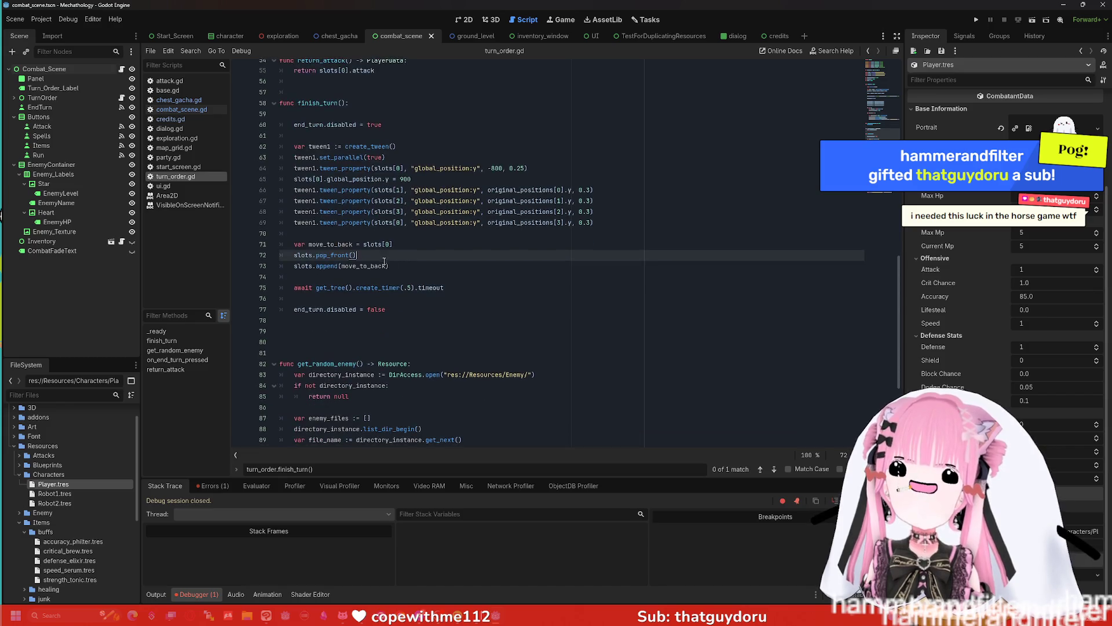
scroll(386, 254, "down", 1)
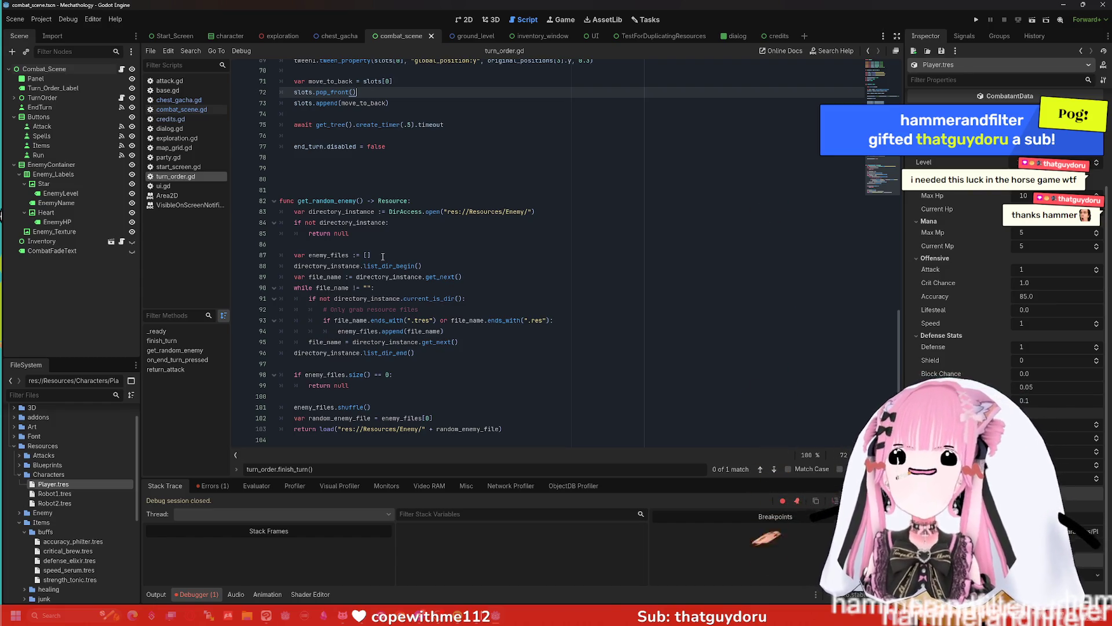
scroll(379, 245, "up", 2)
scroll(380, 245, "up", 5)
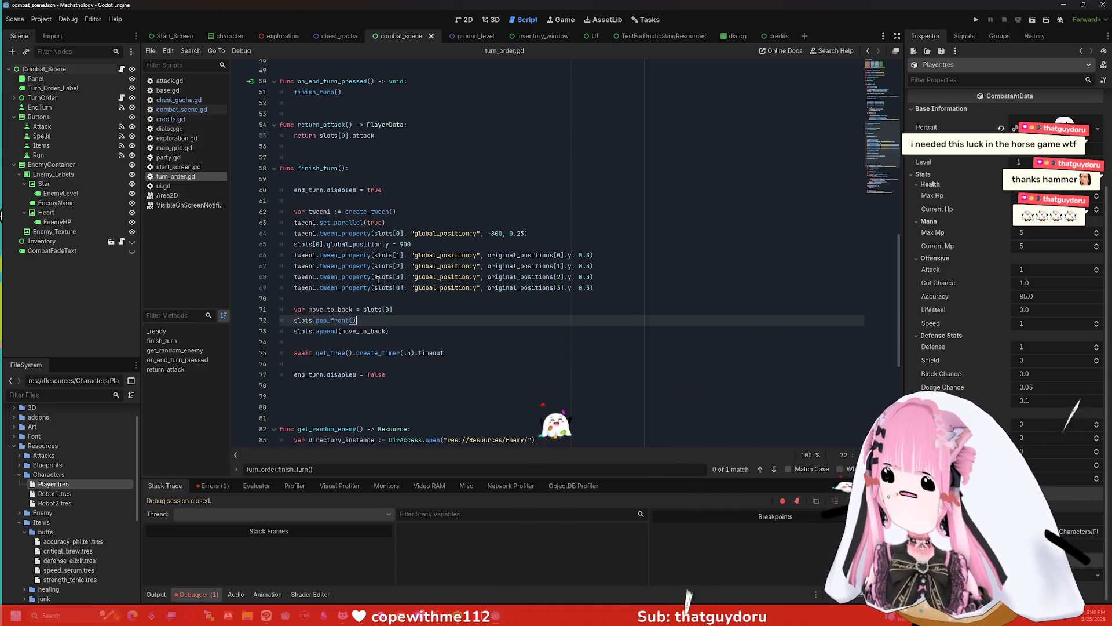
scroll(386, 251, "up", 10)
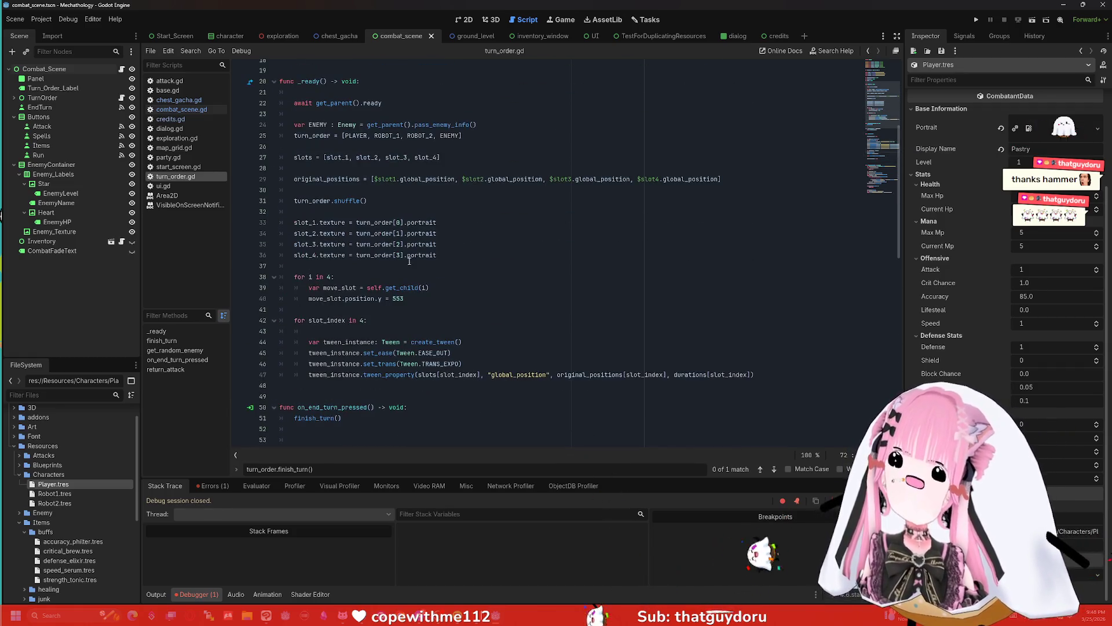
scroll(375, 261, "up", 2)
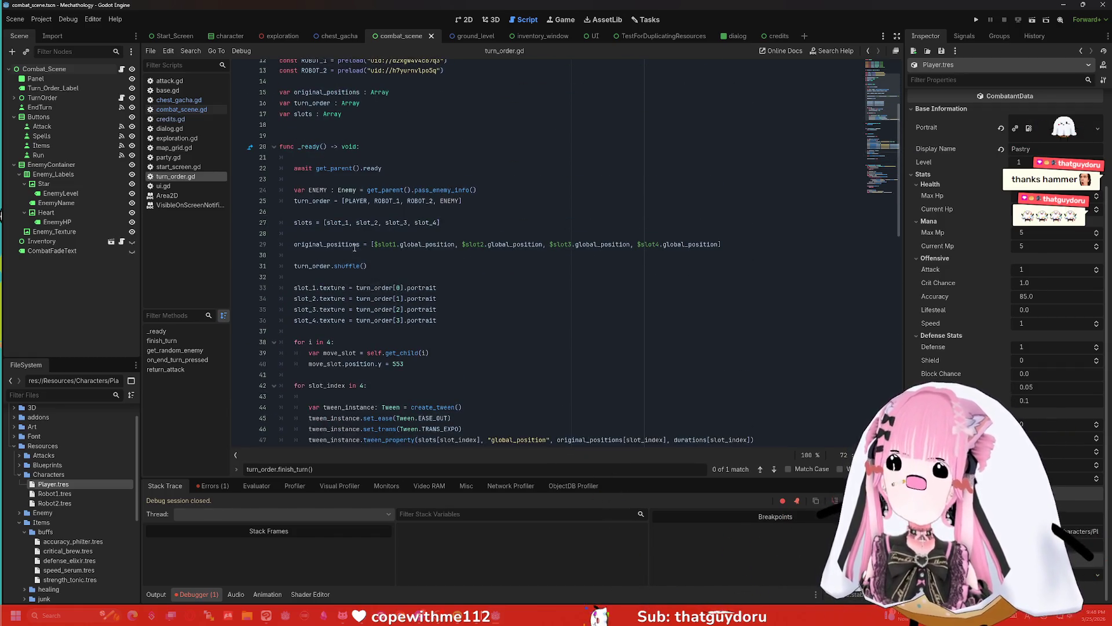
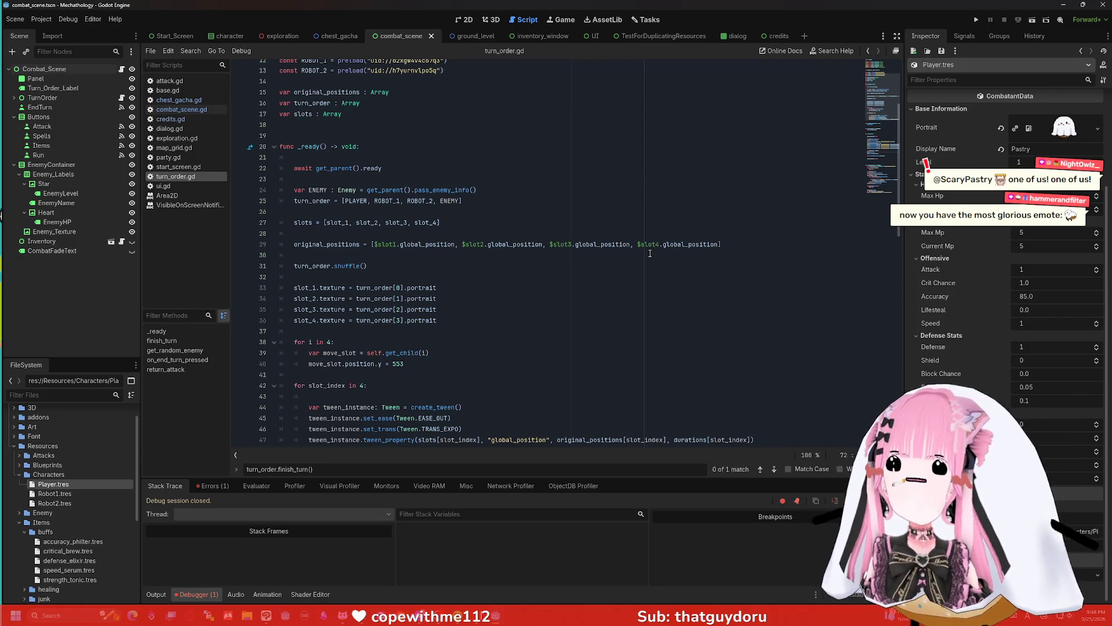
- Scroll through turn_order.gd to review the slots array setup around lines 27–50
scroll(650, 253, "down", 3)
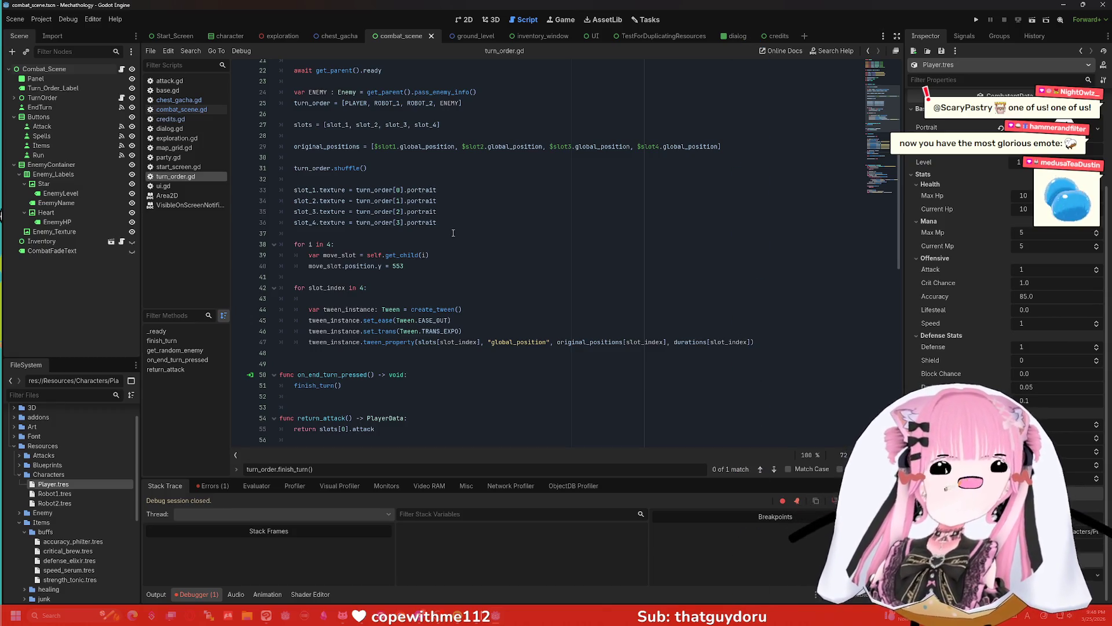
scroll(405, 277, "down", 2)
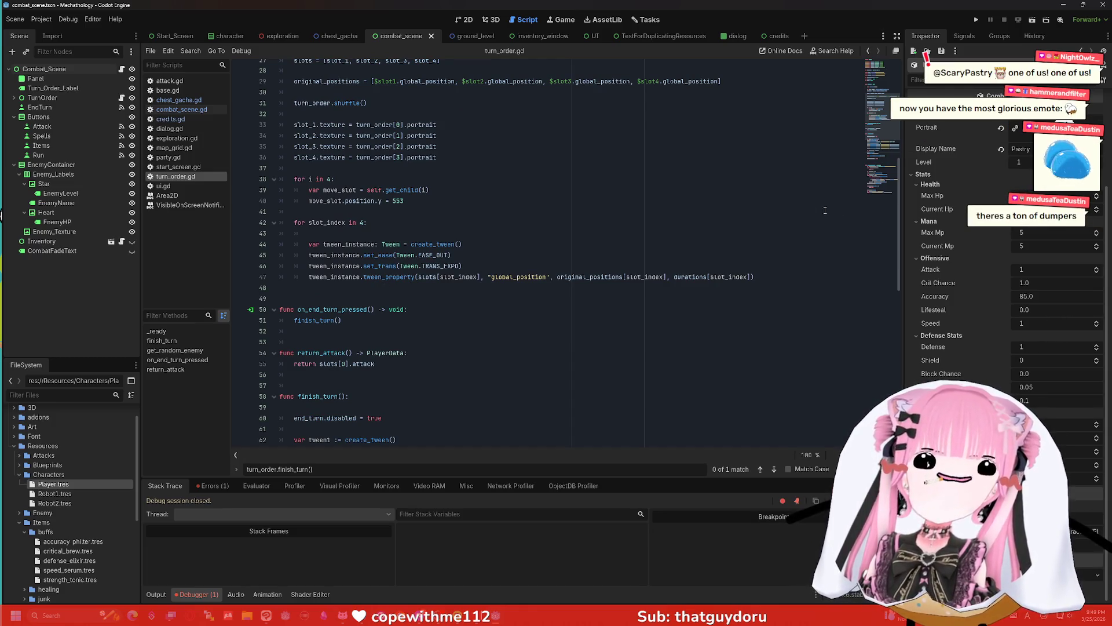
left_click(521, 309)
scroll(503, 301, "down", 5)
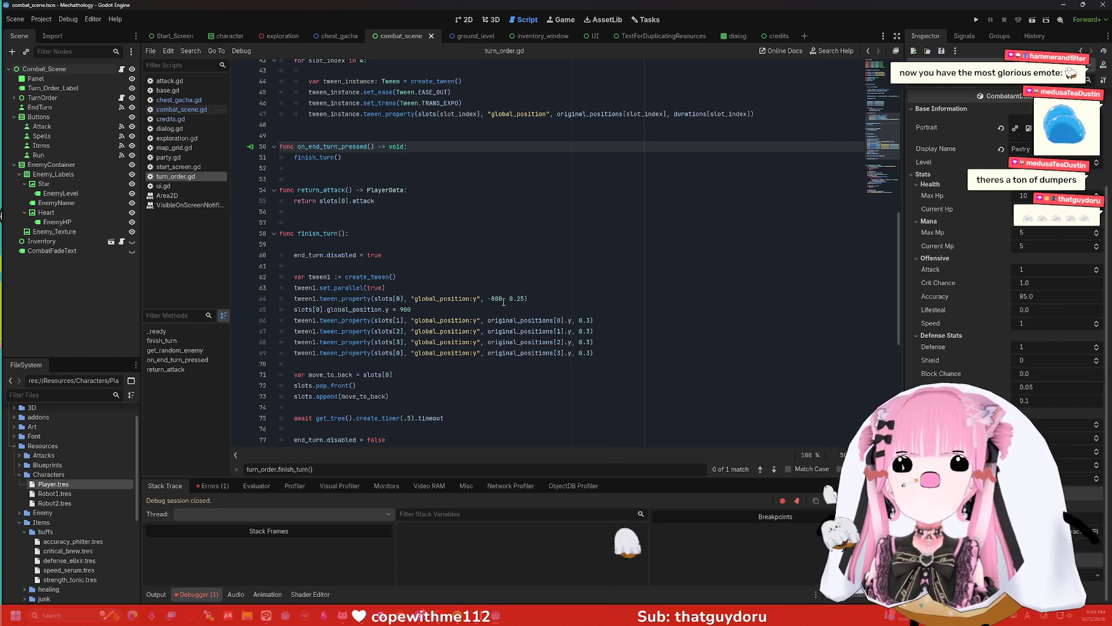
scroll(504, 299, "down", 1)
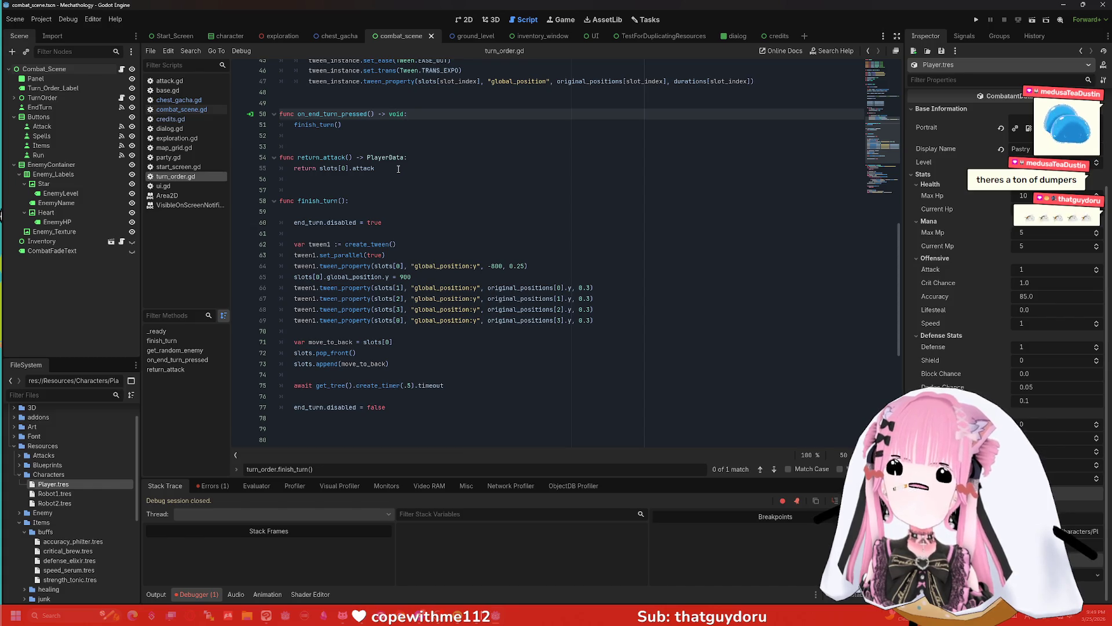
scroll(399, 169, "up", 2)
scroll(398, 169, "up", 6)
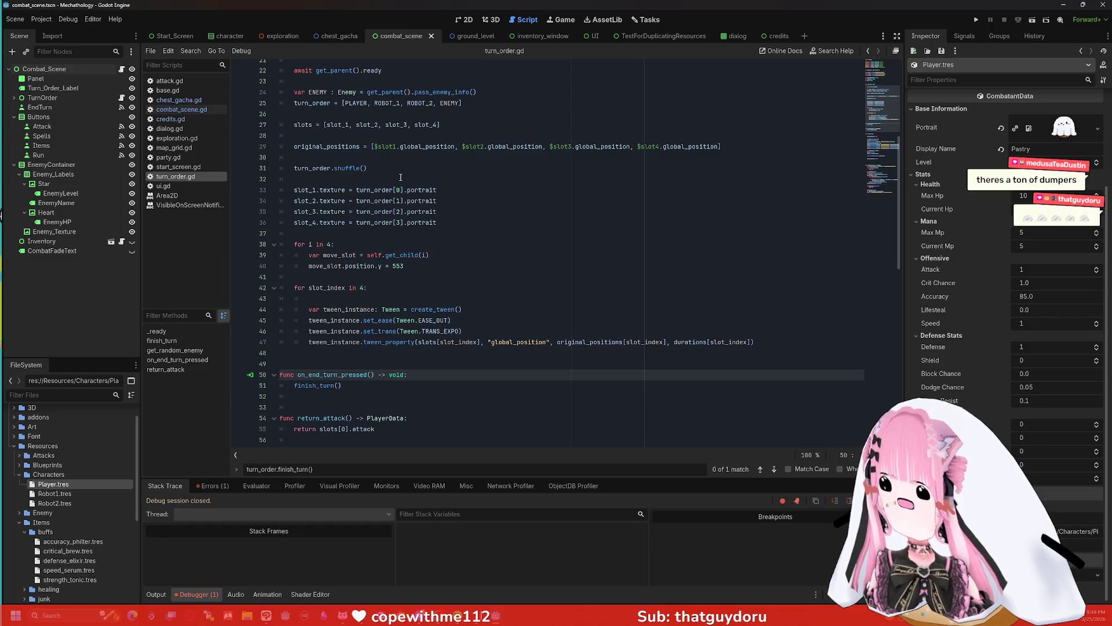
scroll(400, 177, "up", 1)
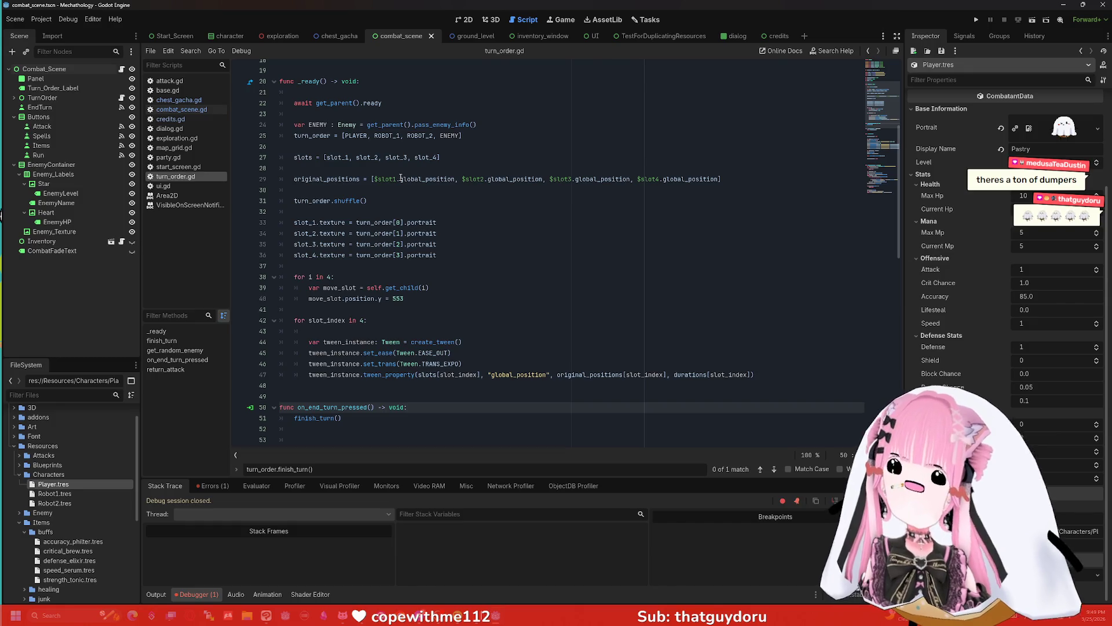
mouse_move(401, 179)
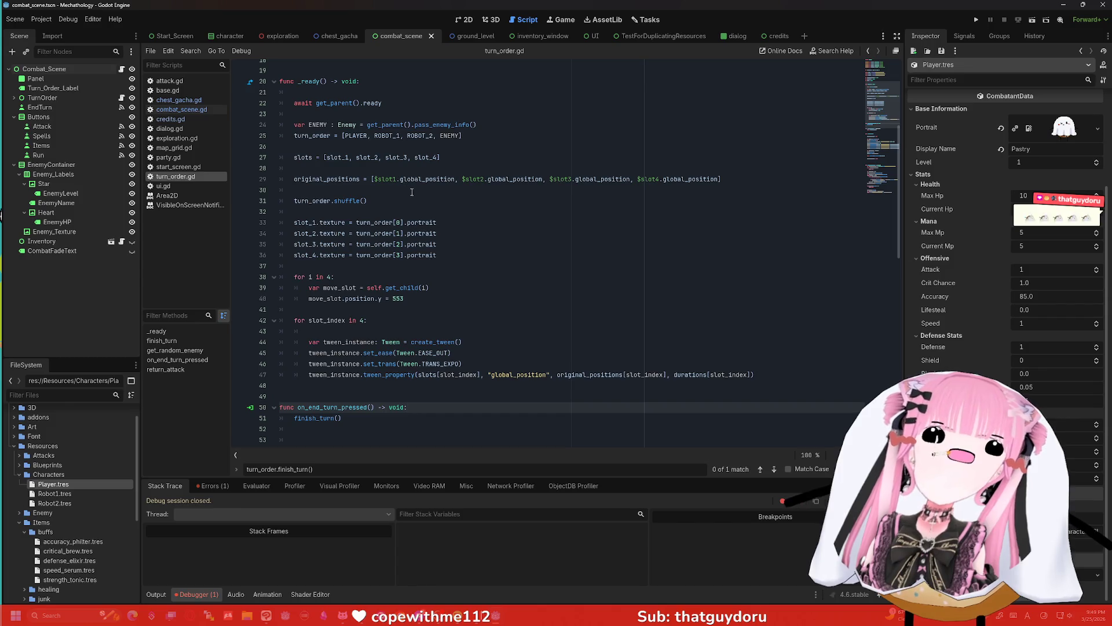
scroll(410, 191, "up", 5)
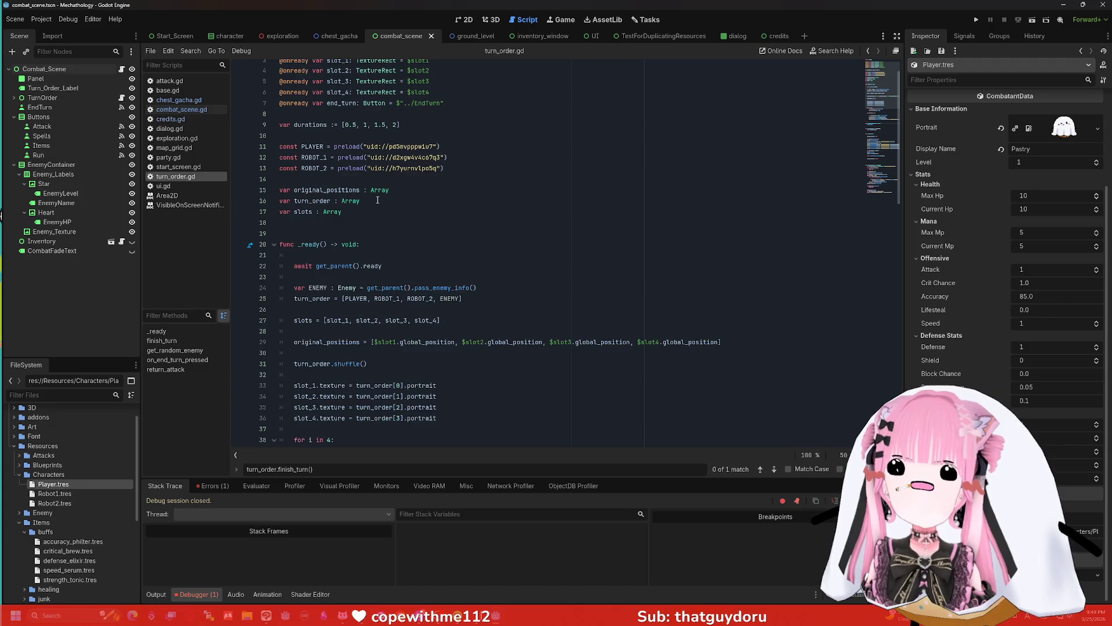
scroll(379, 201, "up", 1)
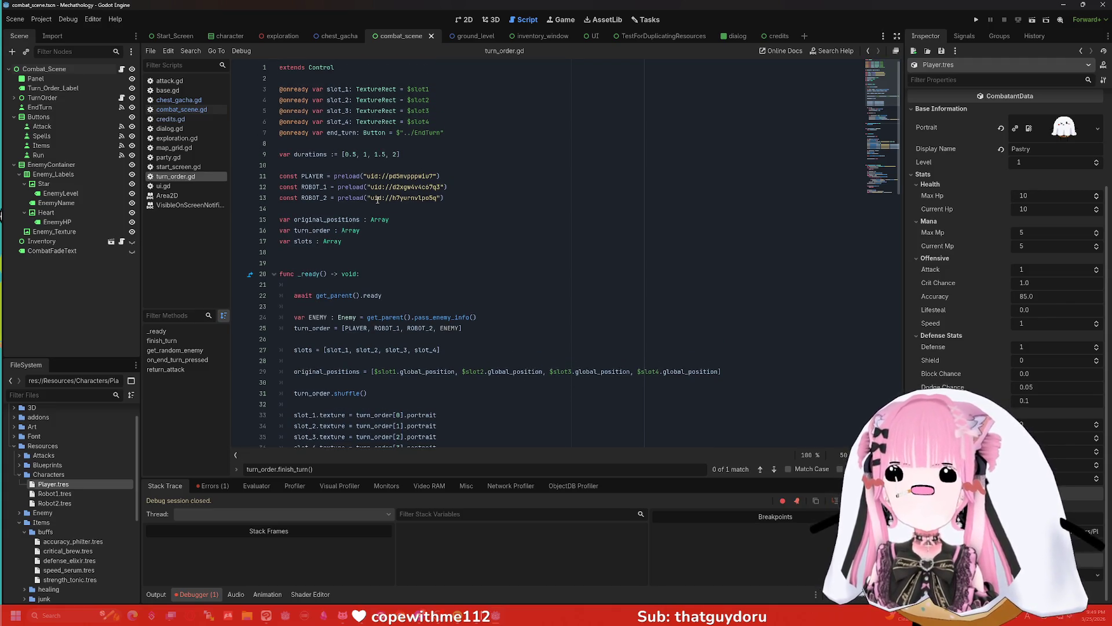
mouse_move(386, 202)
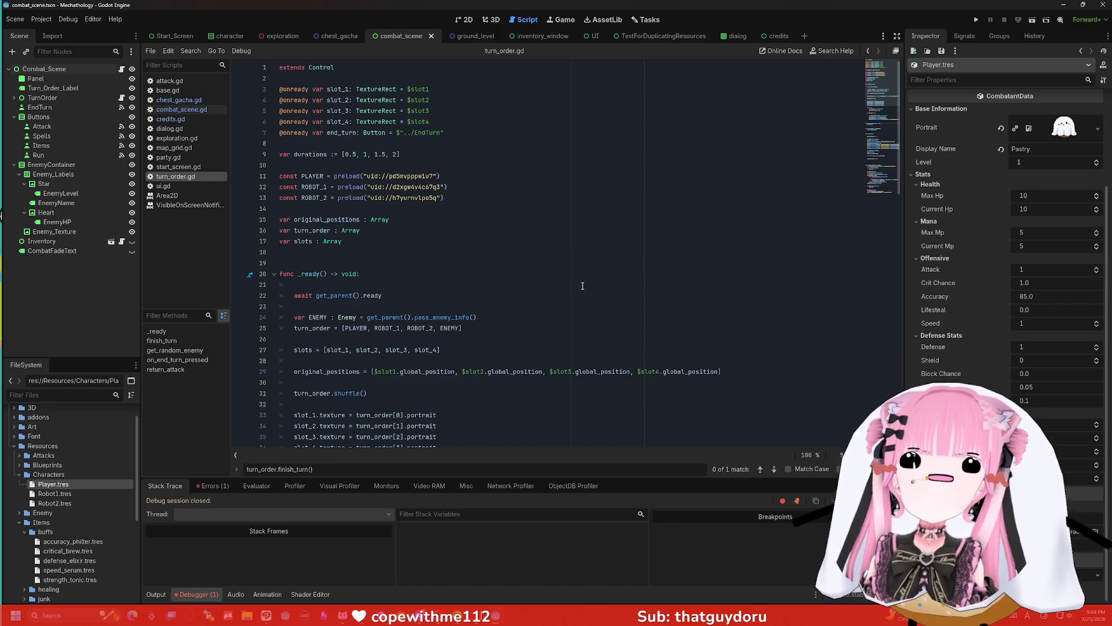
scroll(313, 201, "down", 3)
left_click(508, 256)
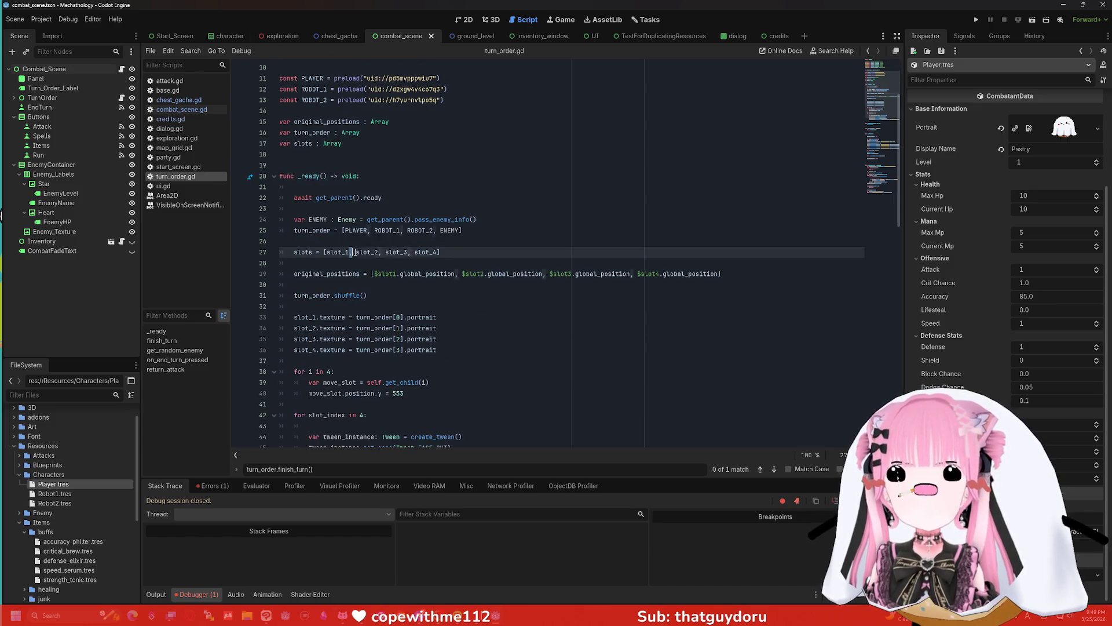
scroll(508, 256, "down", 14)
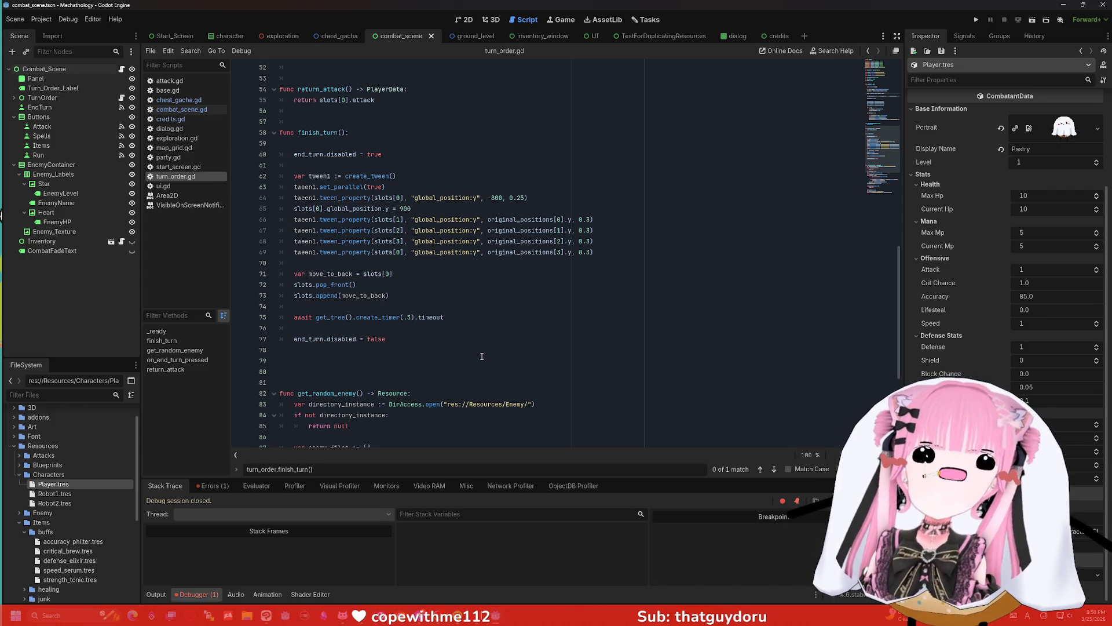
scroll(452, 262, "up", 1)
scroll(453, 262, "up", 10)
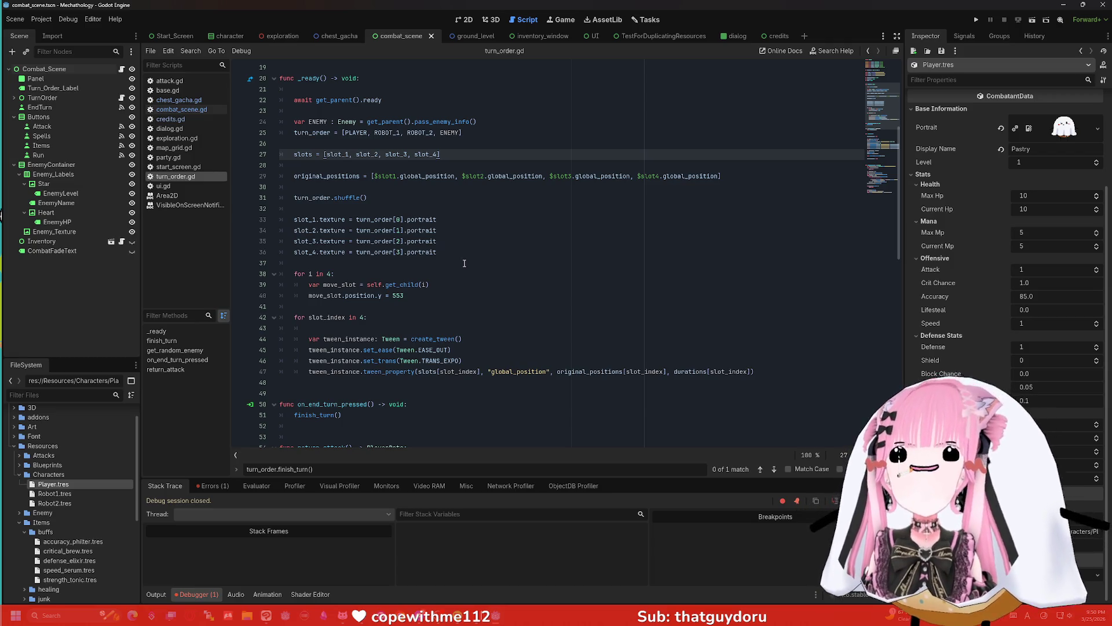
- Select and inspect the turn_order.shuffle() call and portrait assignment lines 31–36
left_click(276, 200)
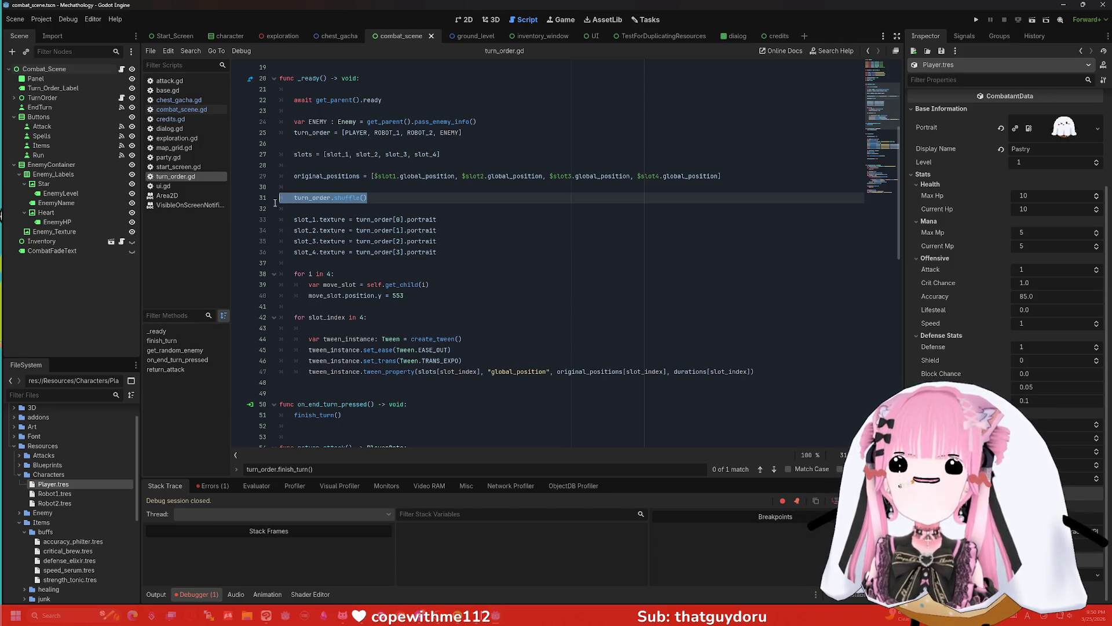
left_click(385, 196)
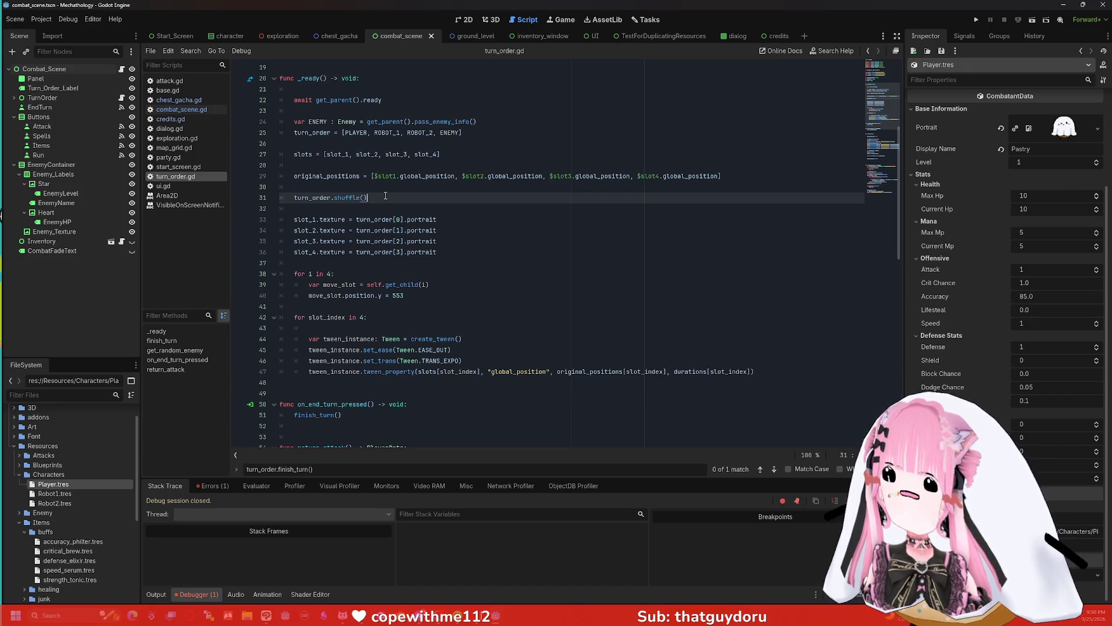
mouse_move(280, 198)
left_mouse_down()
mouse_move(437, 252)
mouse_move(280, 197)
left_mouse_up()
left_click(437, 205)
left_click(457, 202)
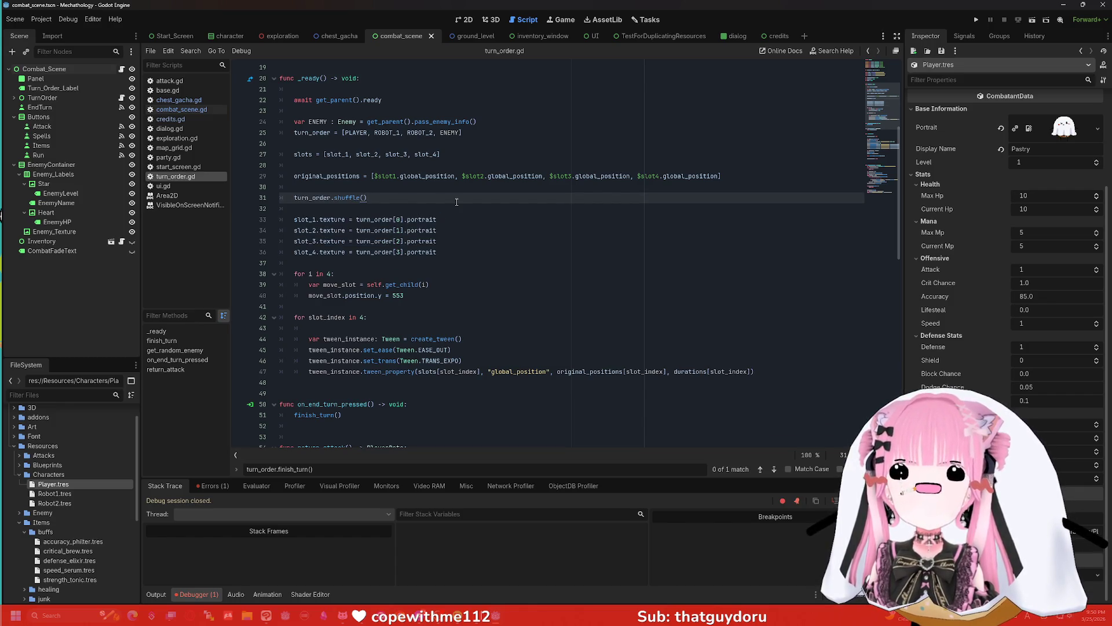
mouse_move(437, 252)
left_mouse_down()
mouse_move(329, 244)
mouse_move(284, 210)
mouse_move(283, 220)
left_mouse_up()
left_click(475, 219)
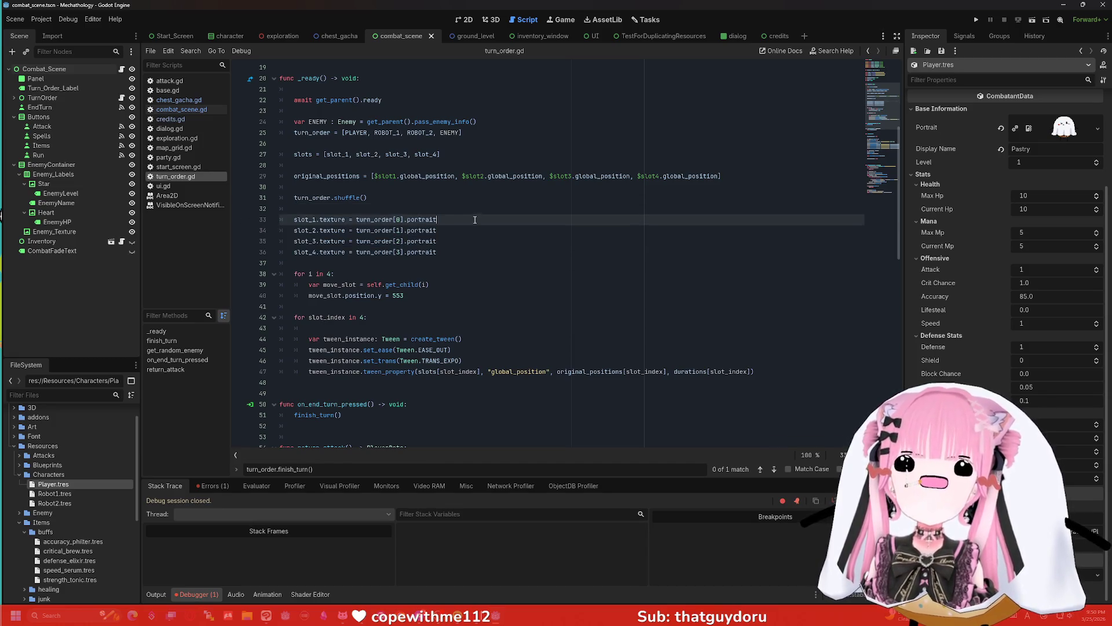
- Scroll down to finish_turn() and place the caret after slots.pop_front() on line 72
scroll(473, 222, "down", 1)
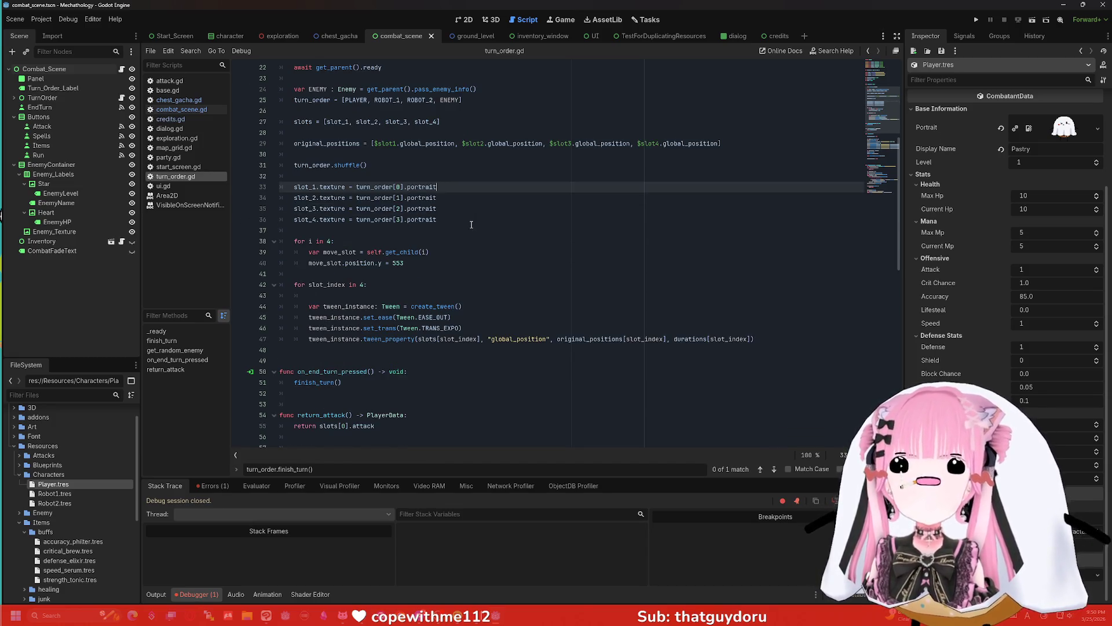
scroll(471, 226, "down", 1)
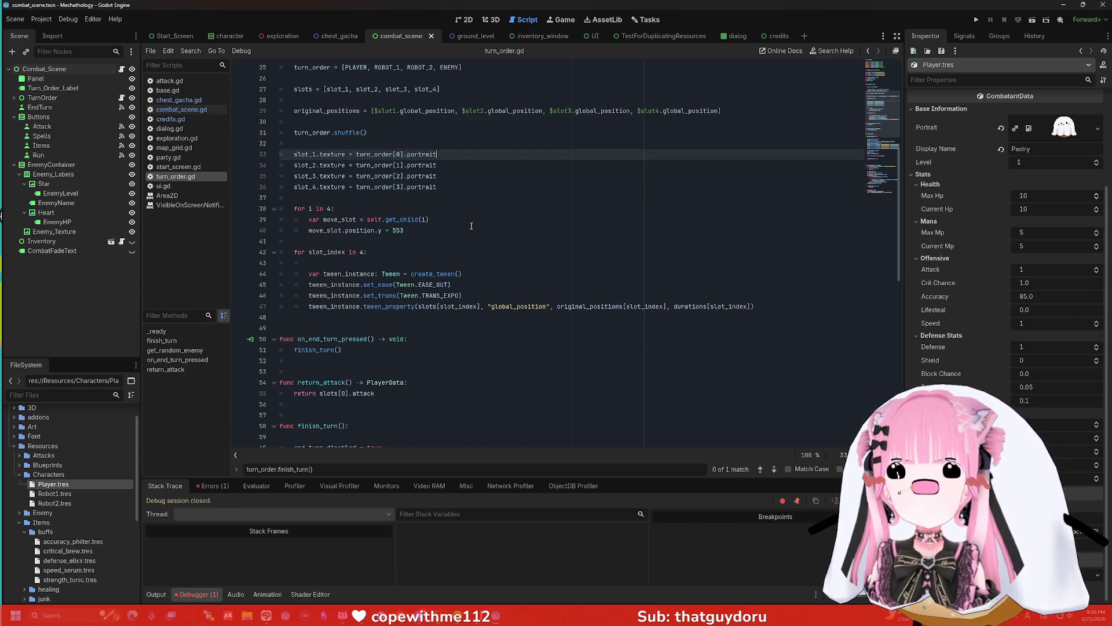
scroll(464, 222, "down", 1)
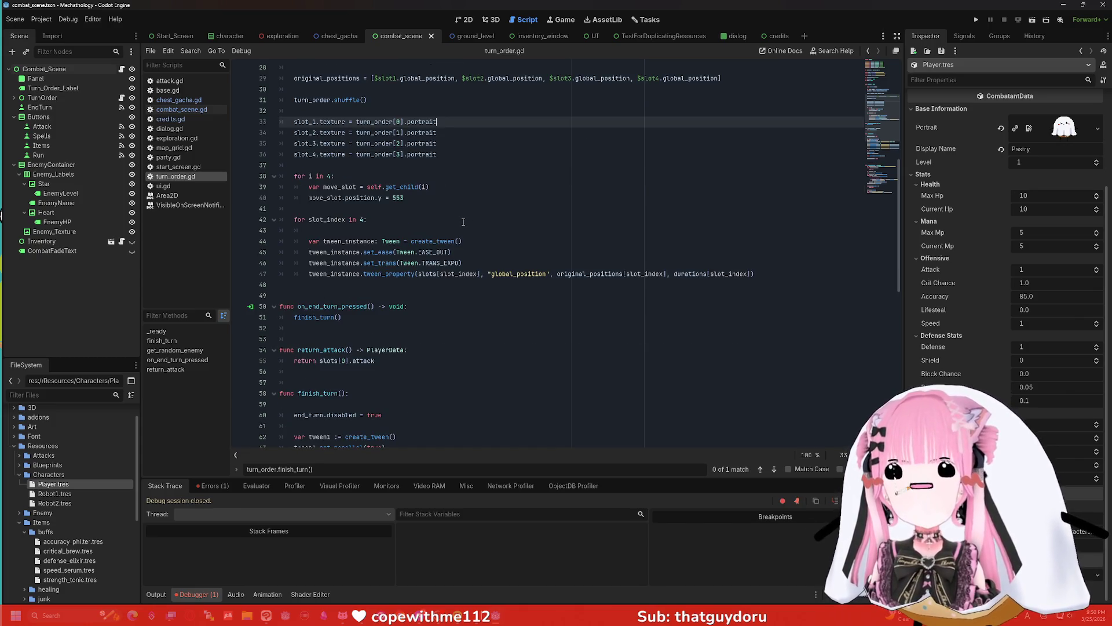
scroll(458, 223, "down", 1)
scroll(458, 223, "down", 5)
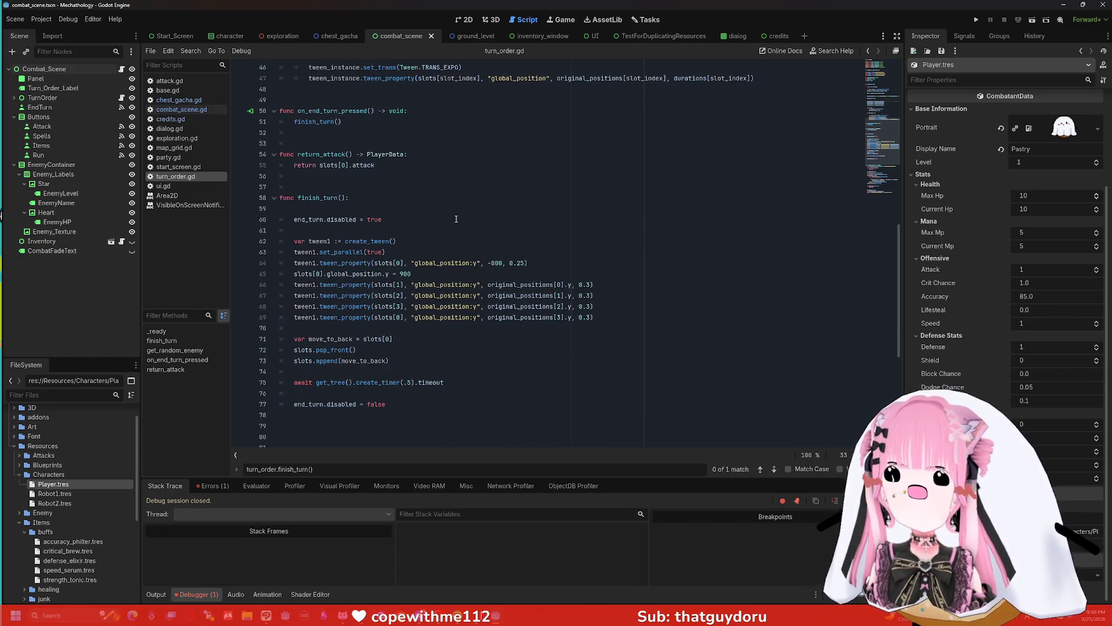
scroll(456, 220, "down", 3)
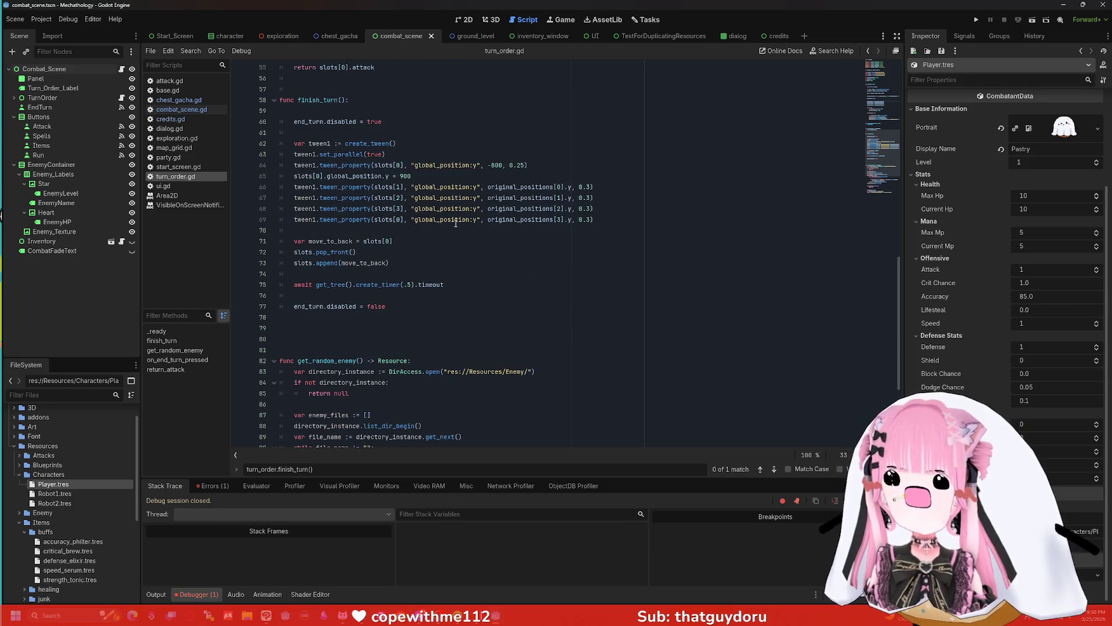
scroll(456, 224, "down", 4)
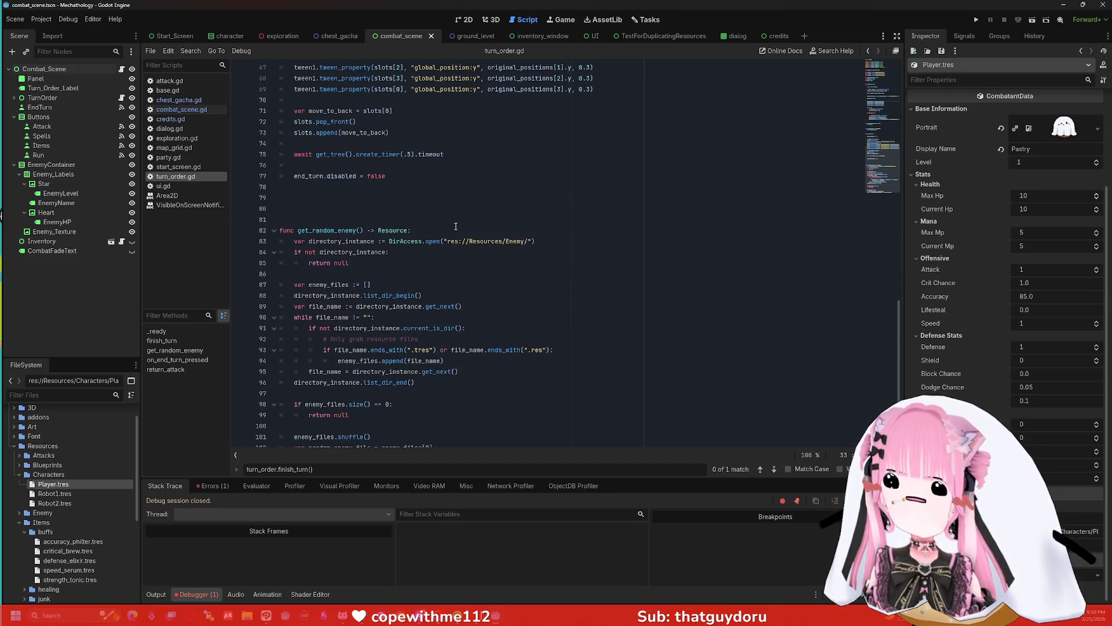
scroll(456, 226, "down", 1)
scroll(456, 226, "up", 6)
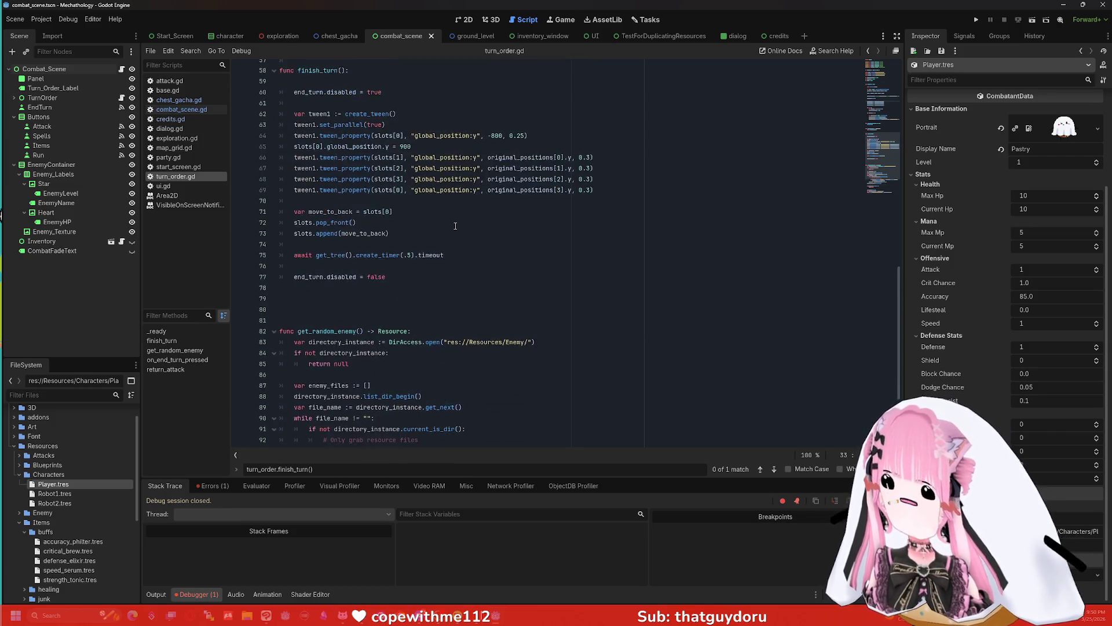
scroll(455, 225, "up", 2)
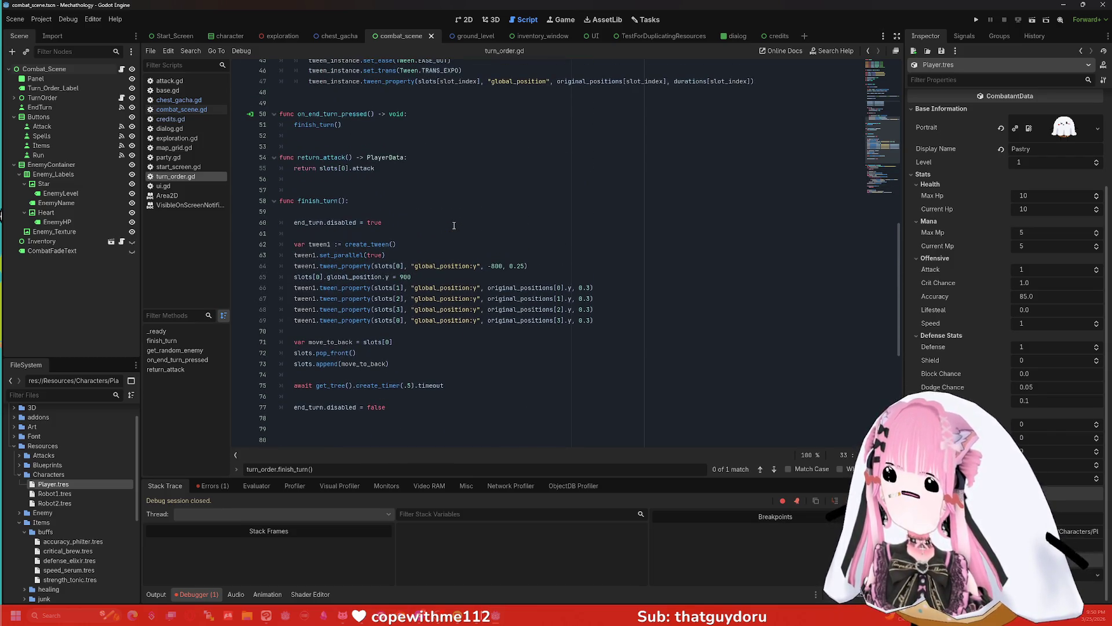
scroll(454, 225, "up", 1)
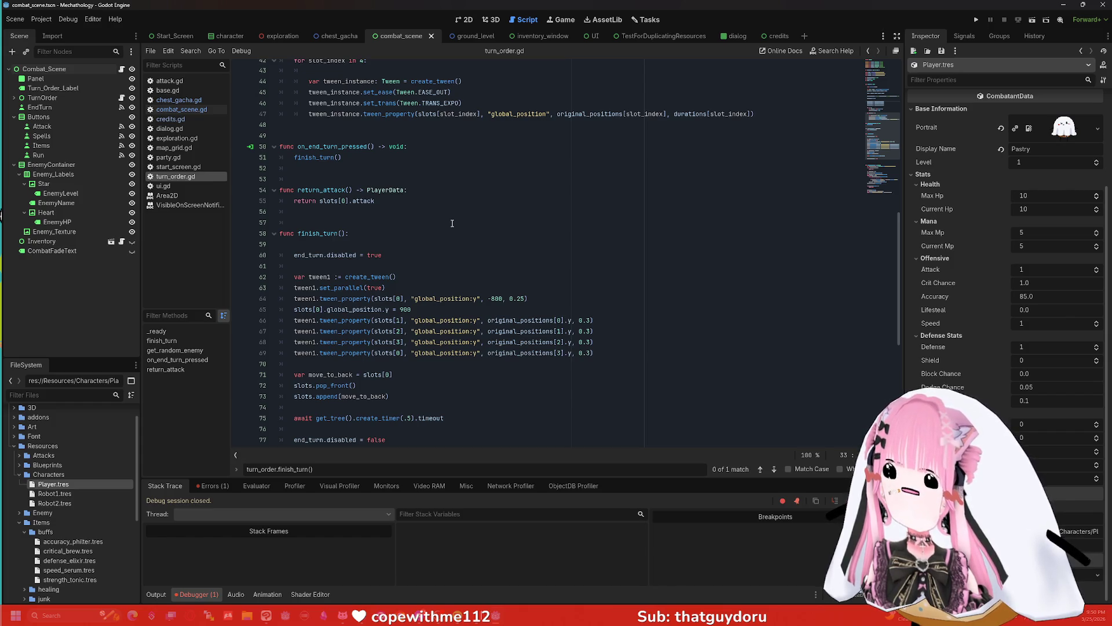
scroll(452, 224, "up", 1)
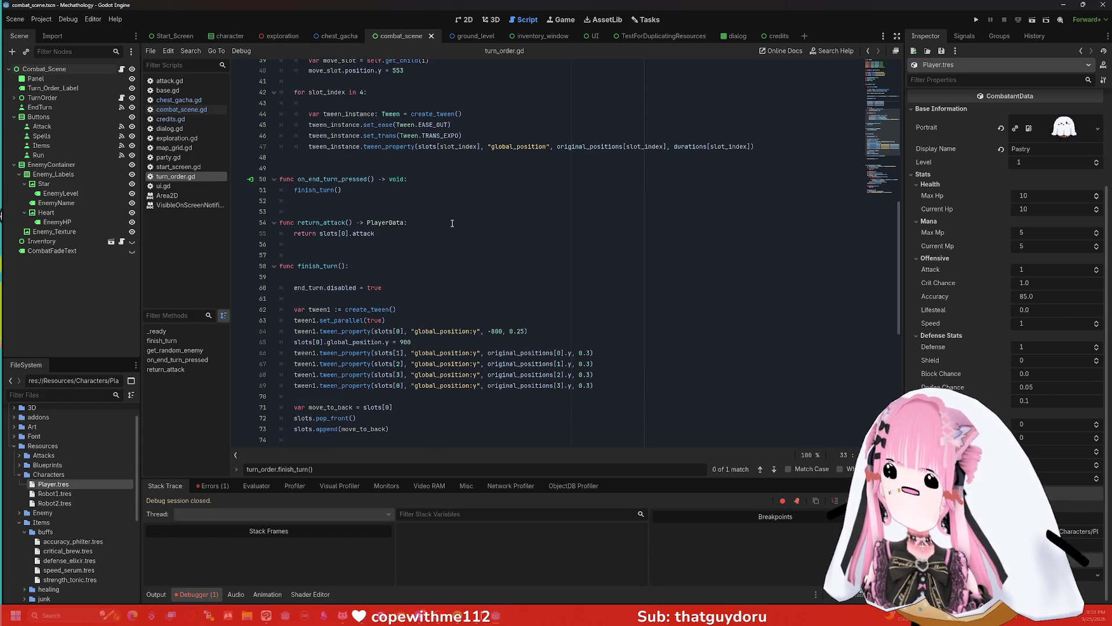
scroll(452, 221, "up", 2)
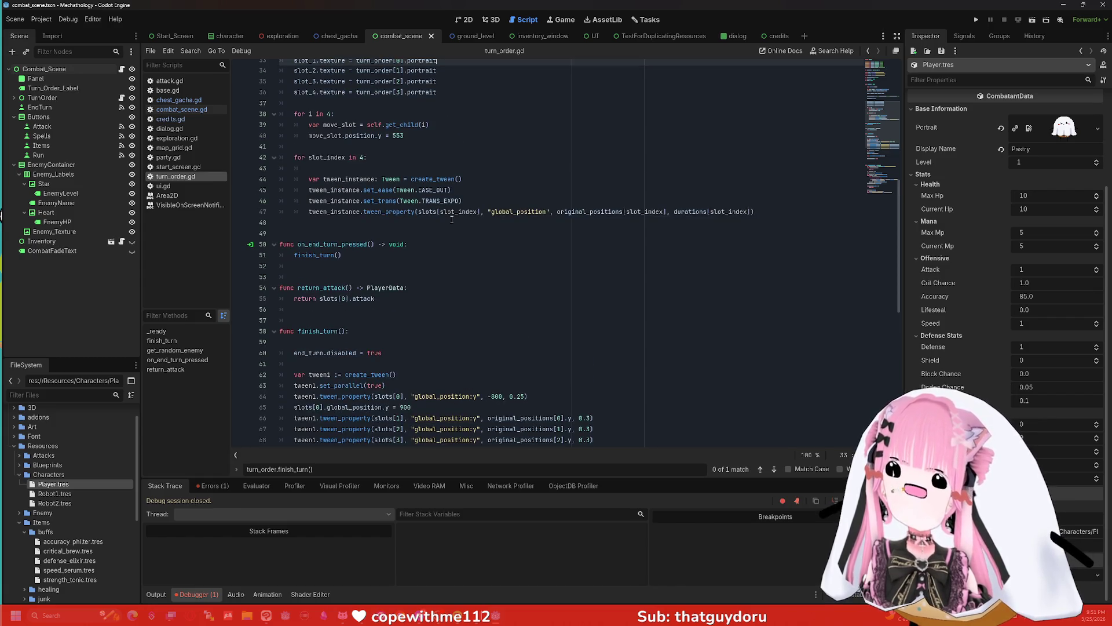
scroll(452, 220, "up", 5)
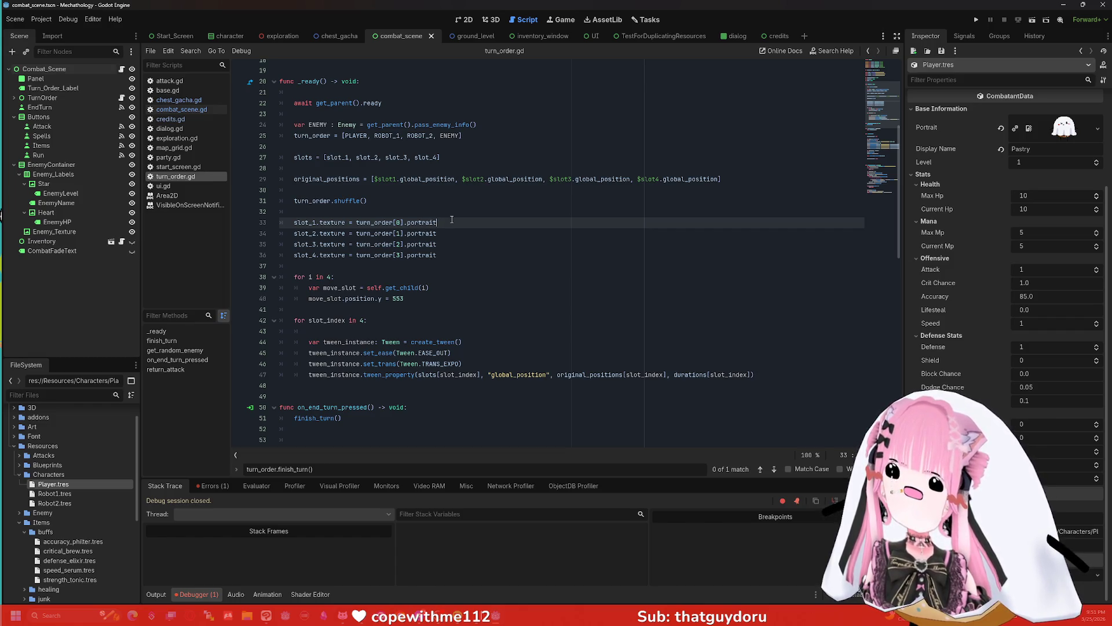
left_click(405, 202)
scroll(433, 202, "down", 12)
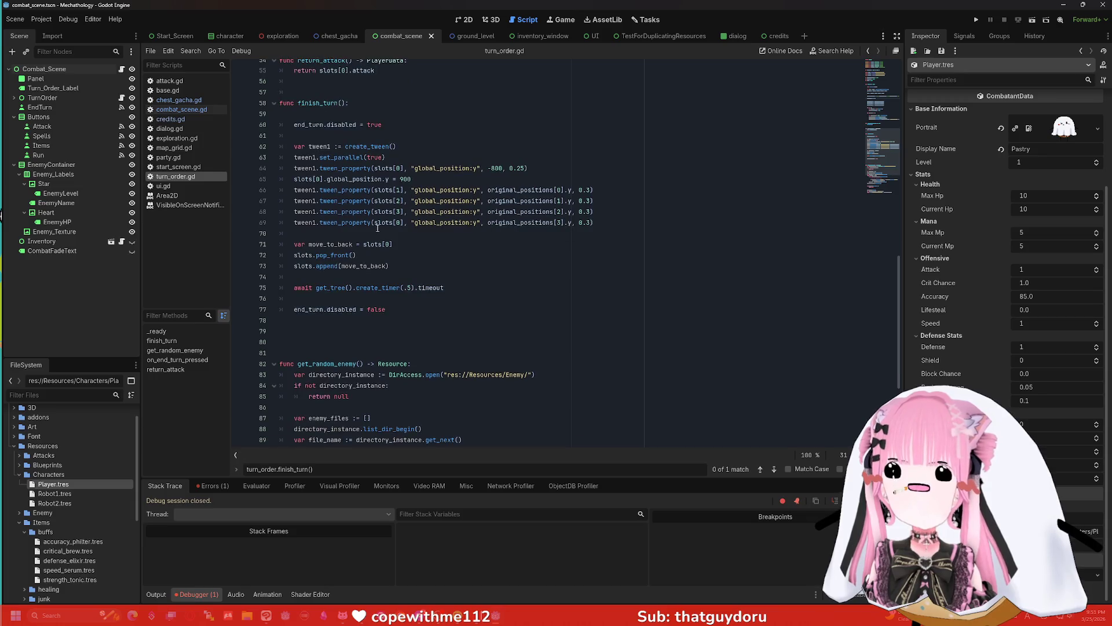
left_click(387, 256)
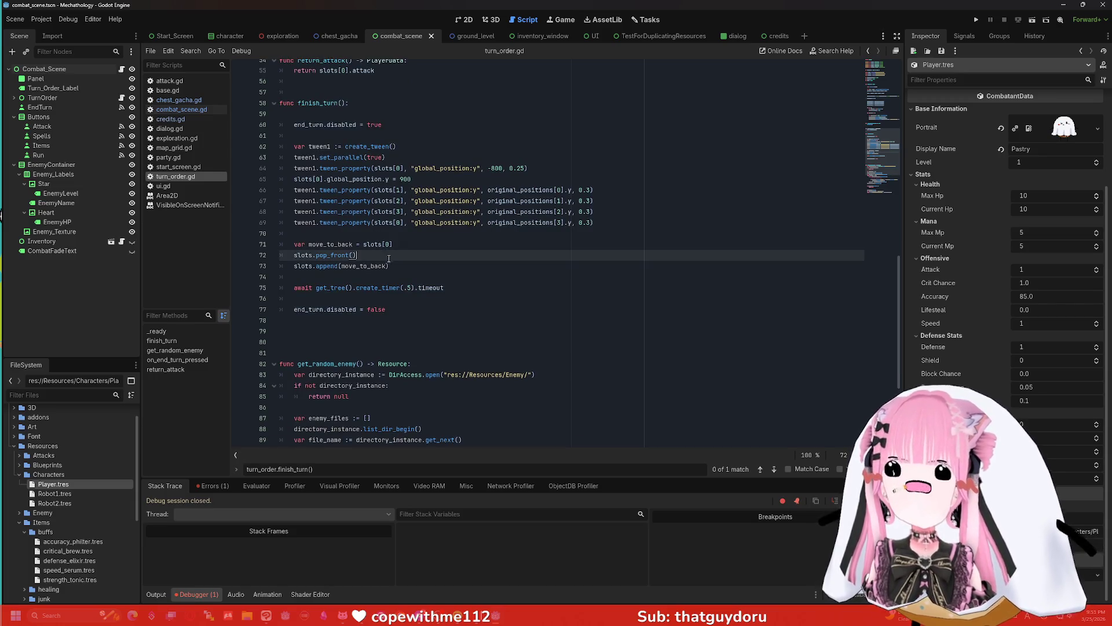
- Add the line var move_turn_back = turn_order[0] in finish_turn
key("Return")
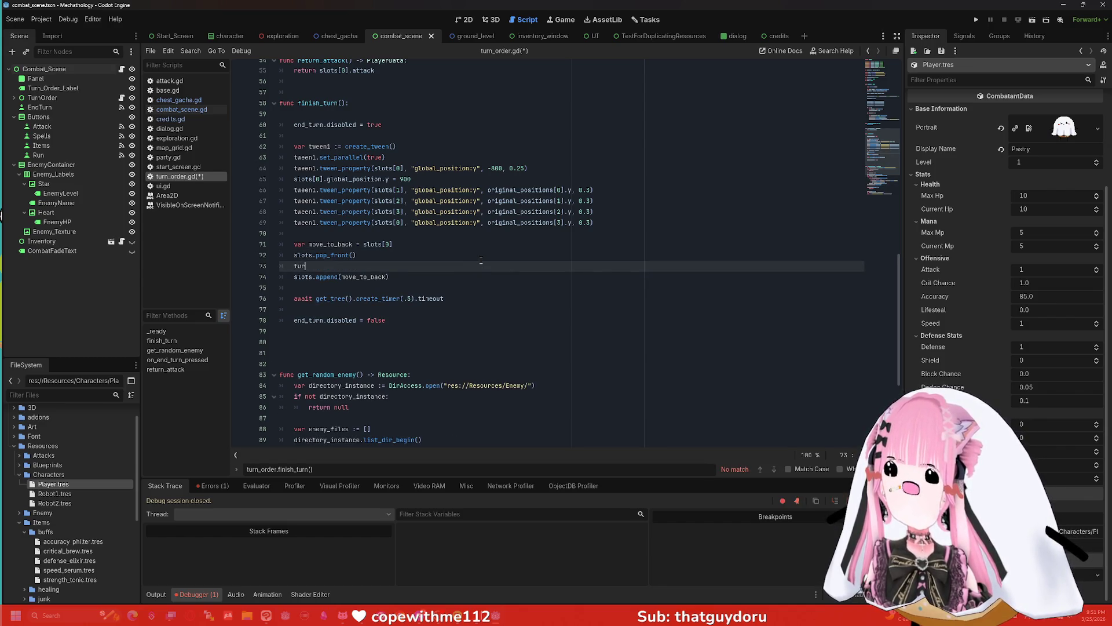
type("n")
key("Return")
type(".pop")
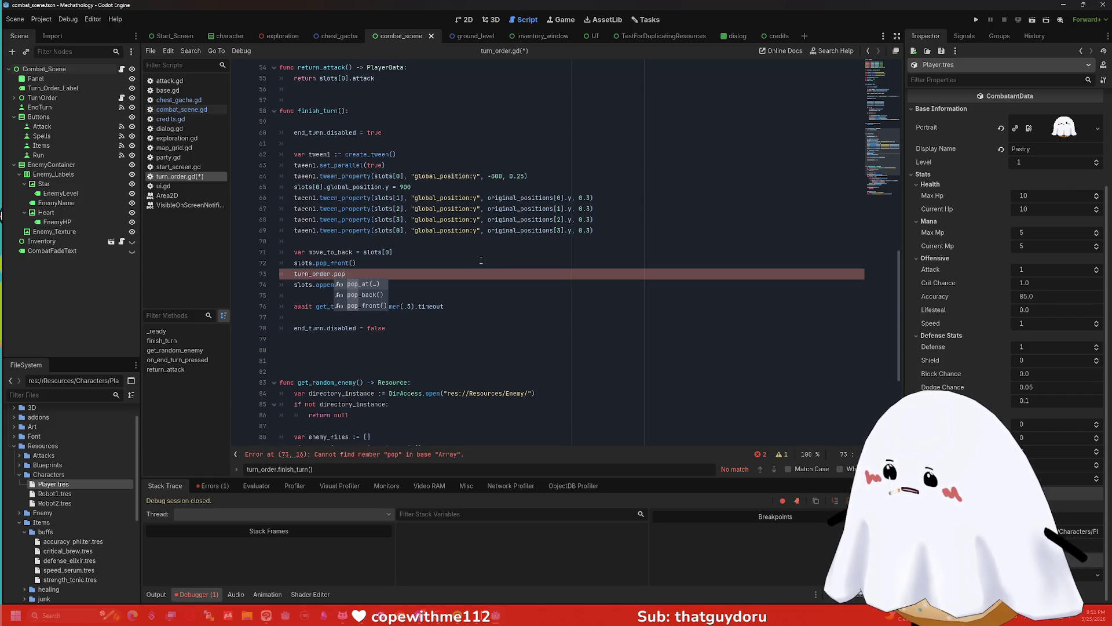
key("BackSpace")
key("BackSpace")
key("BackSpace")
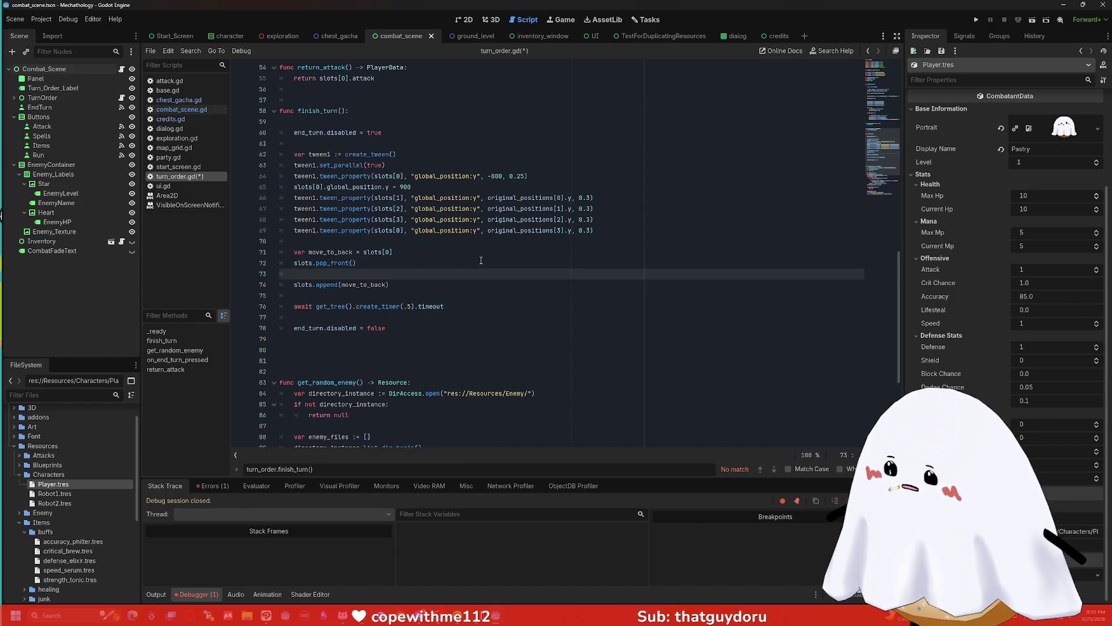
key("BackSpace")
key("BackSpace")
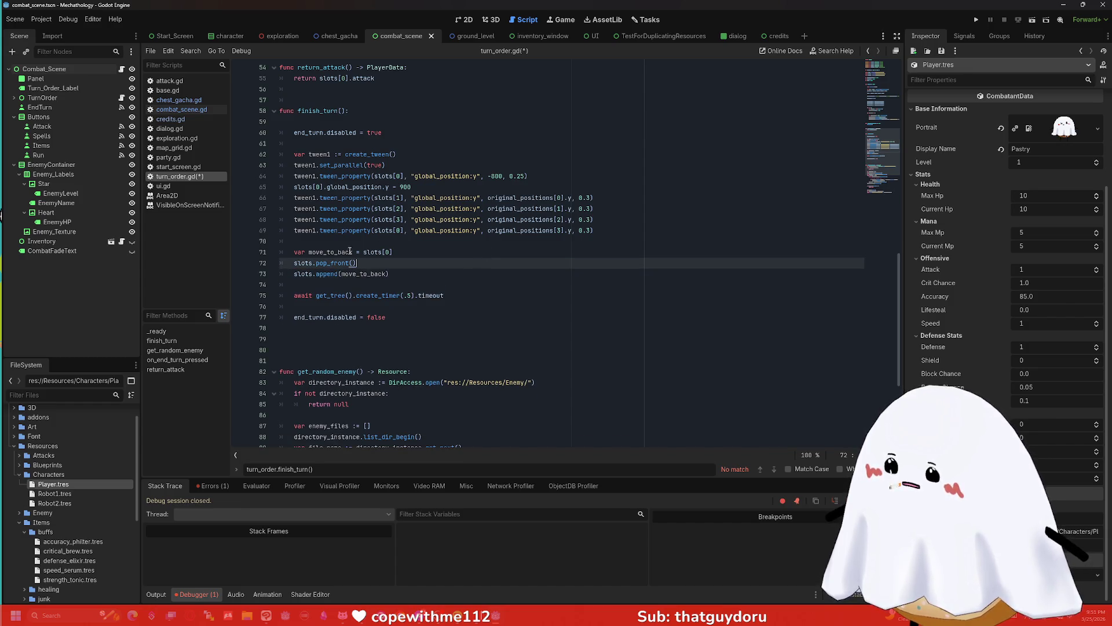
left_click_drag(353, 251, 290, 251)
key("ctrl+c")
key("End")
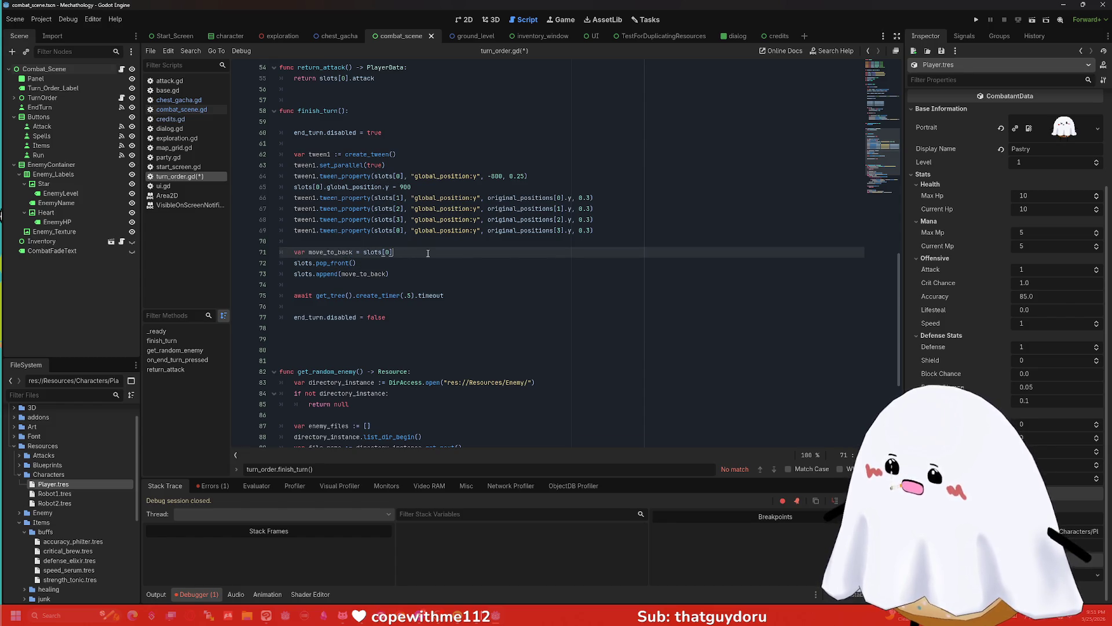
key("Return")
key("ctrl+v")
left_click_drag(352, 263, 331, 263)
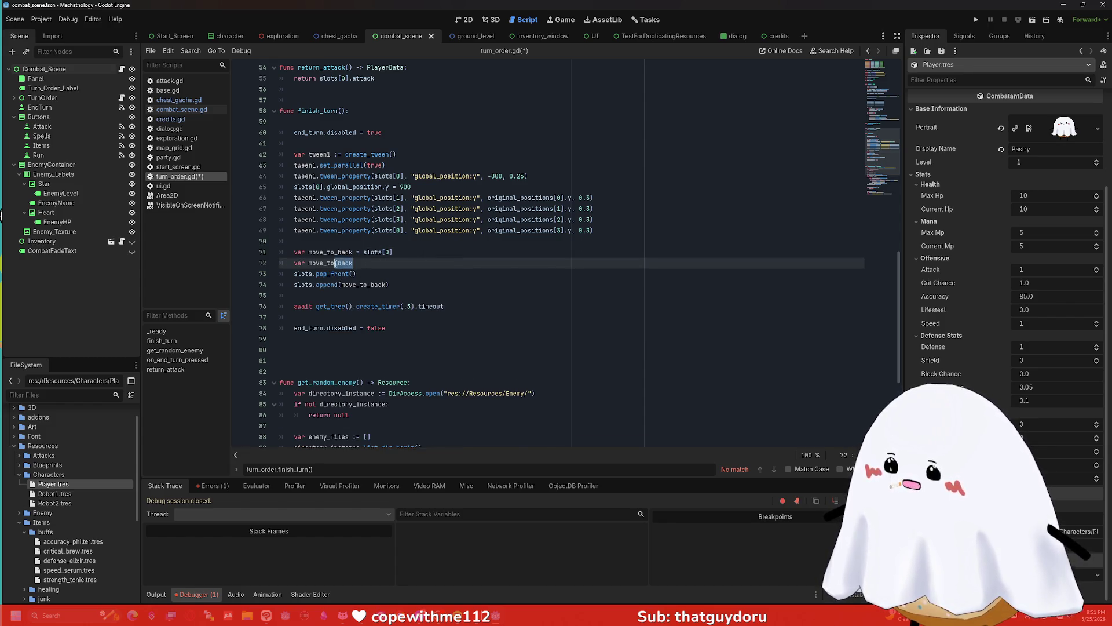
type("rn")
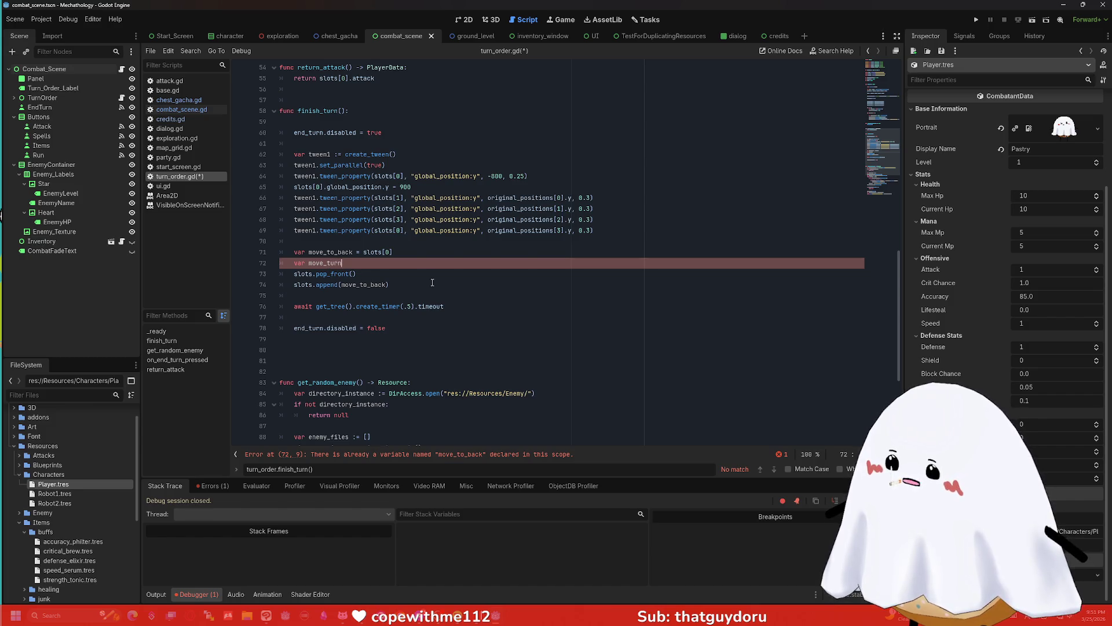
type("_back = ")
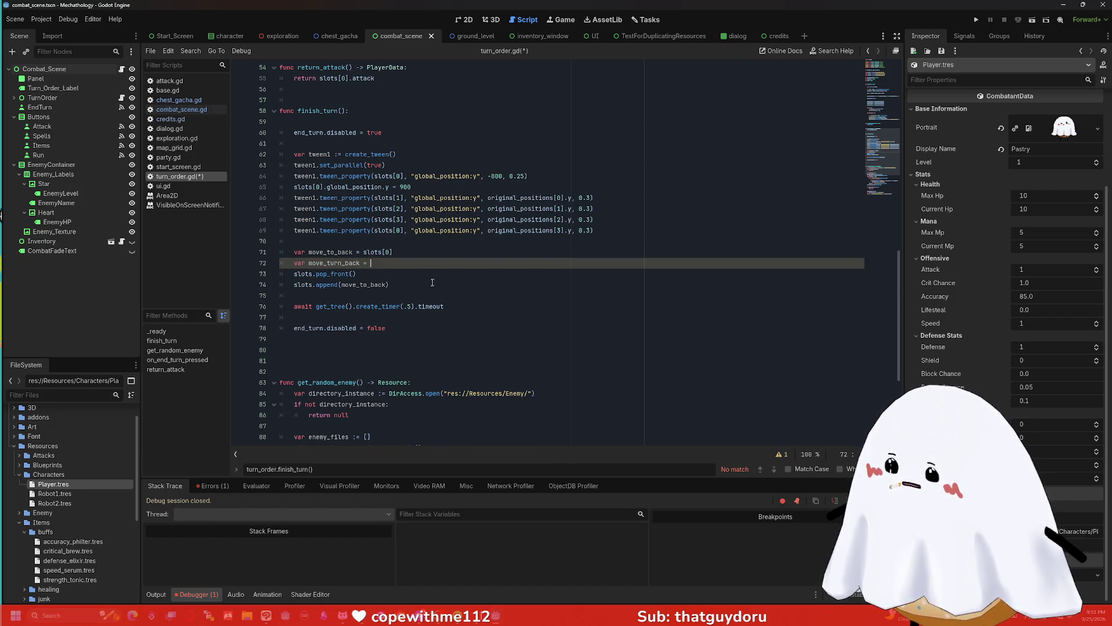
type("turn_order[0")
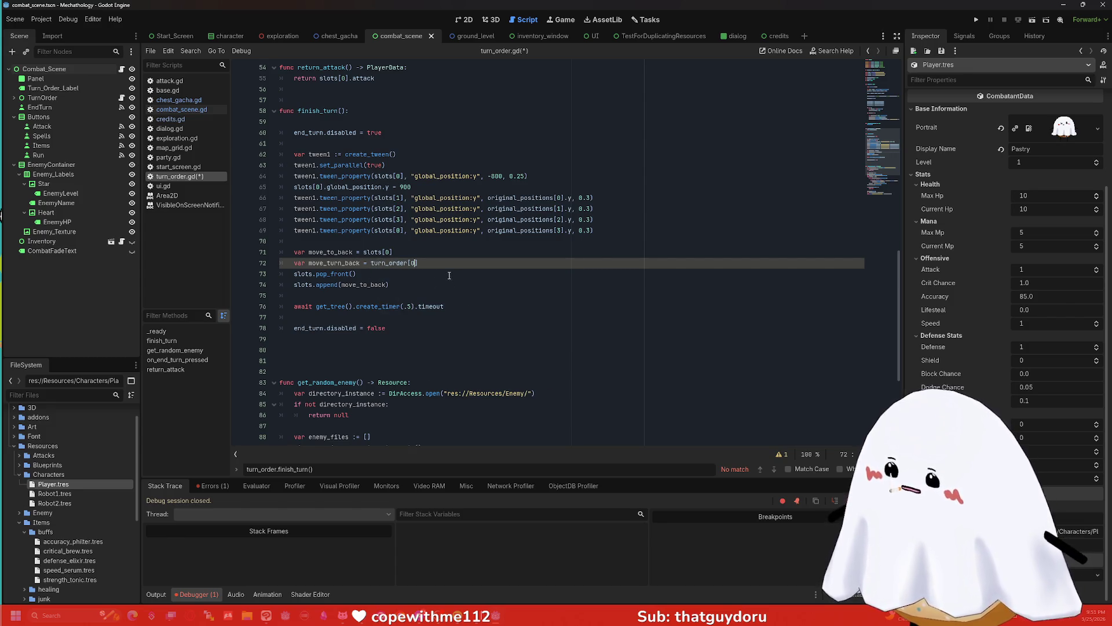
key("ctrl+shift+Left")
key("ctrl+shift+Left")
key("ctrl+shift+Left")
key("End")
- Add a turn_order.pop_front() call below slots.pop_front()
key("Down")
key("Return")
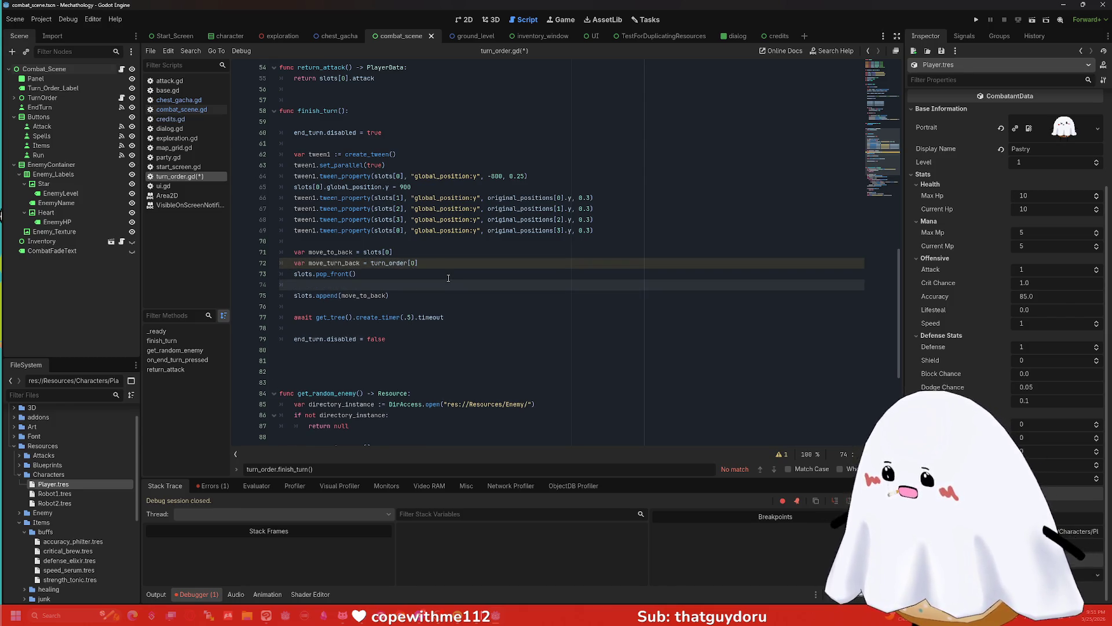
key("BackSpace")
key("BackSpace")
key("BackSpace")
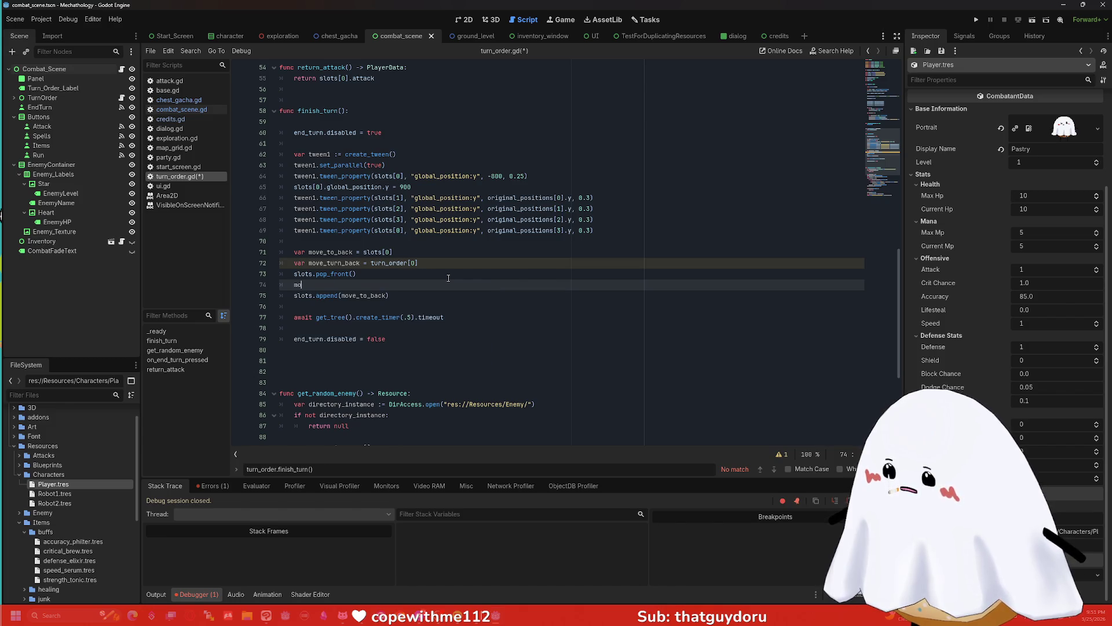
type("ve")
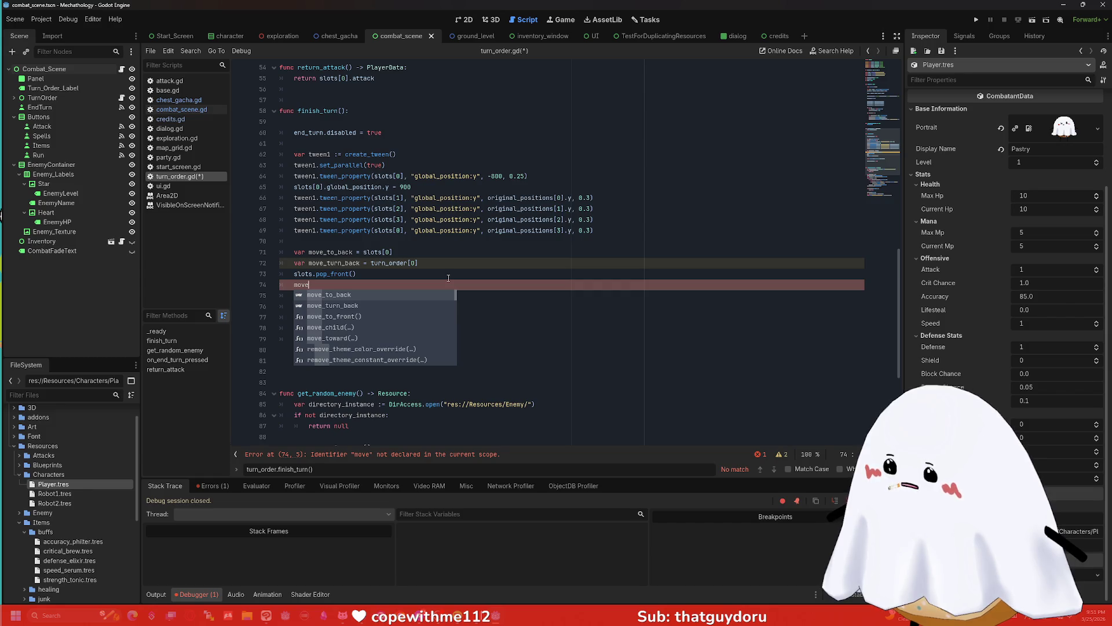
key("BackSpace")
key("BackSpace")
key("BackSpace")
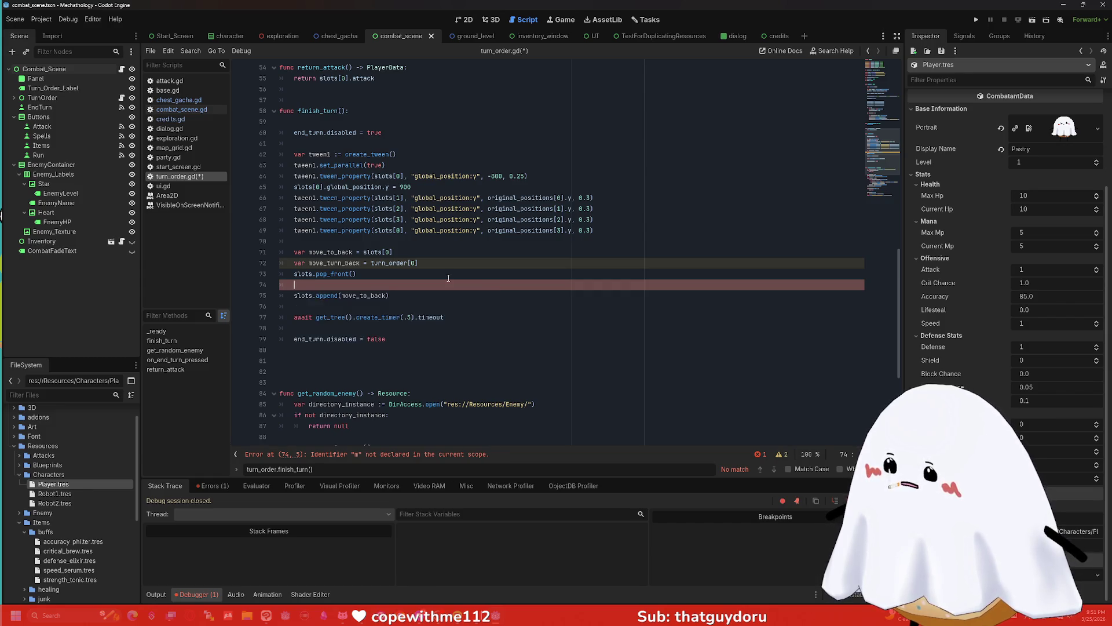
type("turn_order.")
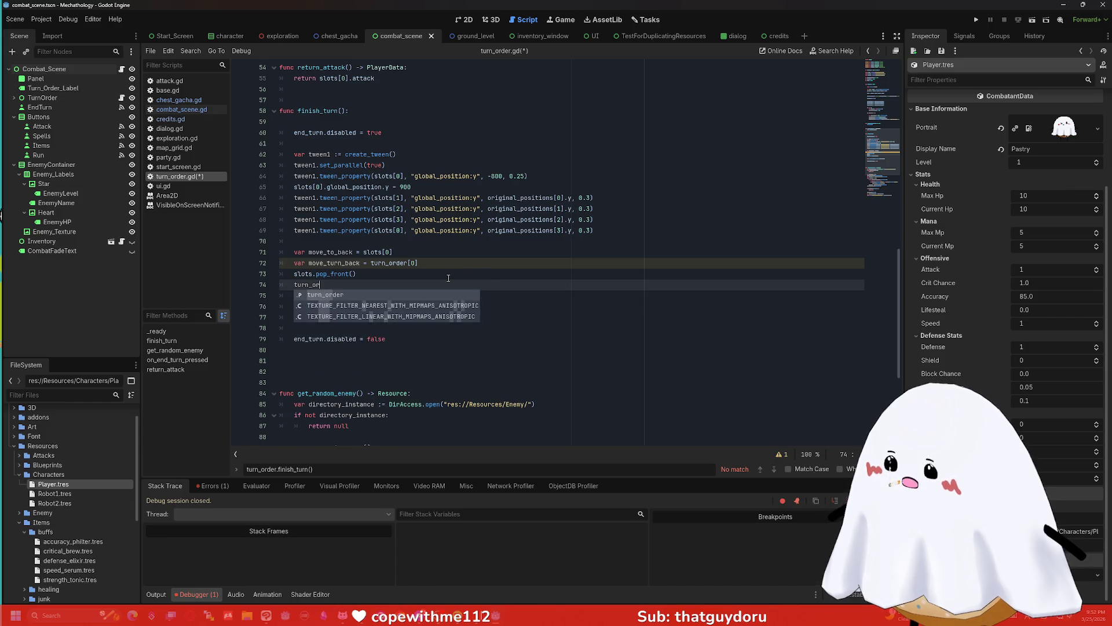
type("pop")
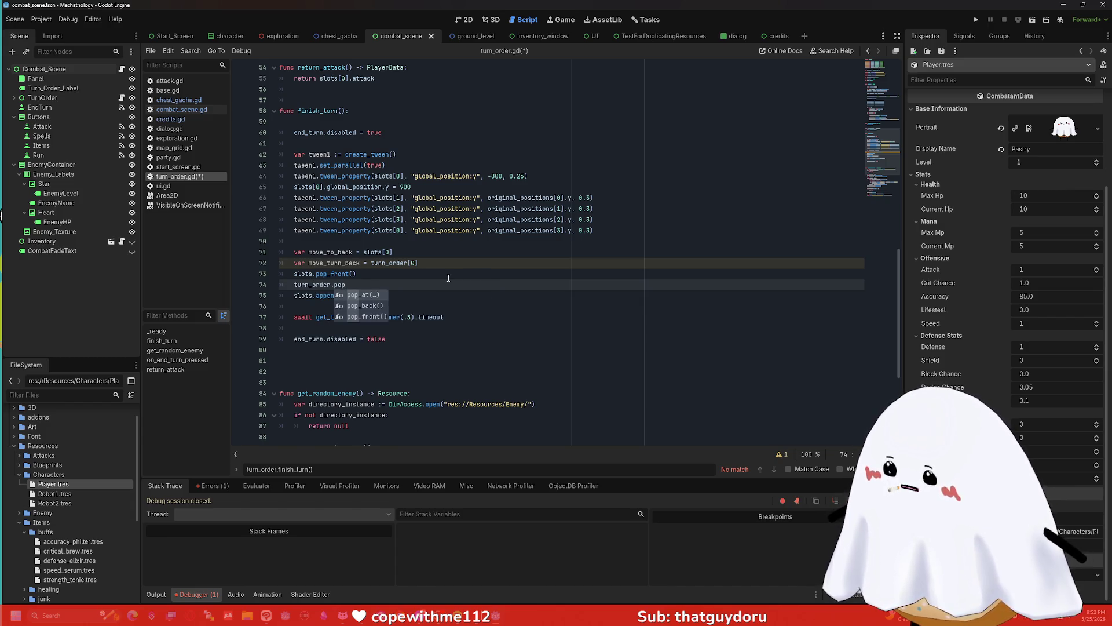
key("Down")
key("Down")
key("Return")
- Add turn_order.append(move_turn_back), fixing the misspelled argument, and save turn_order.gd
left_click(427, 298)
key("Return")
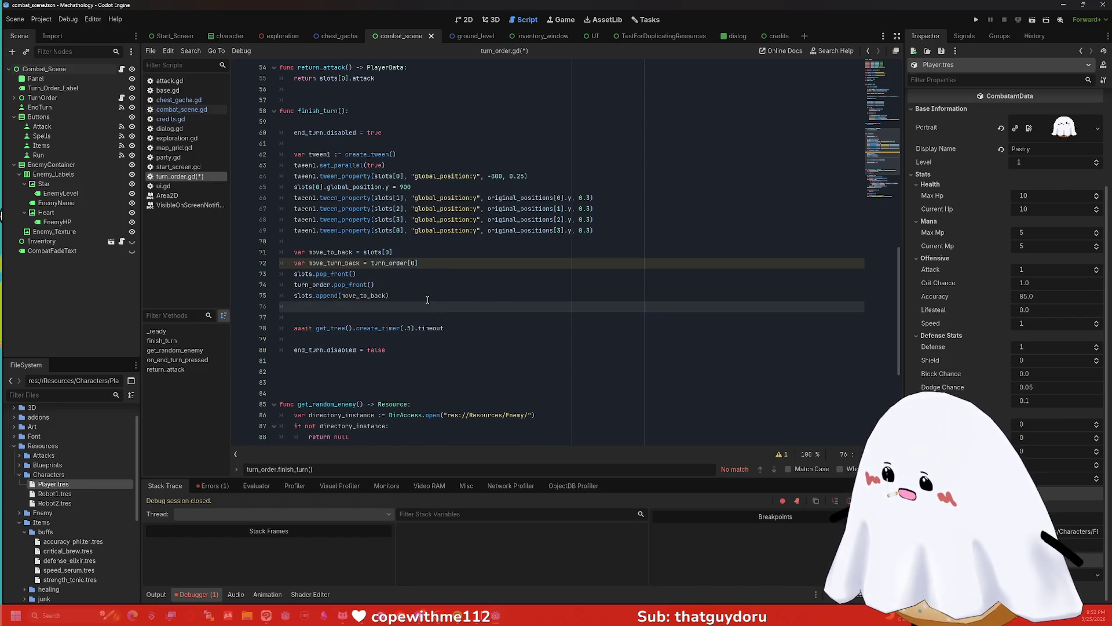
type("turn_ord")
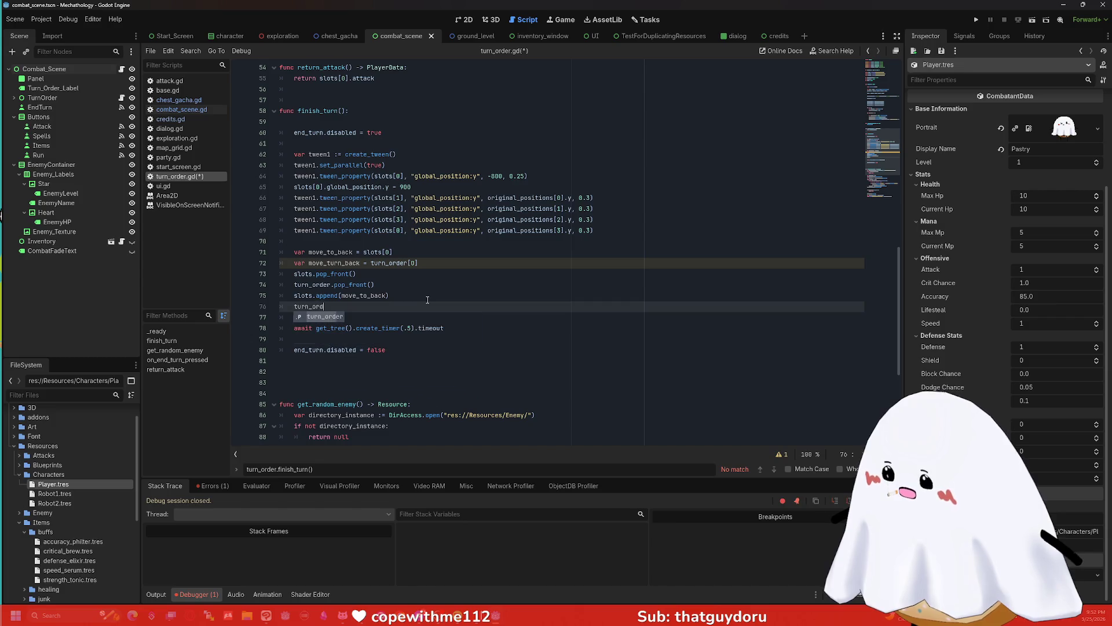
type("er.append(")
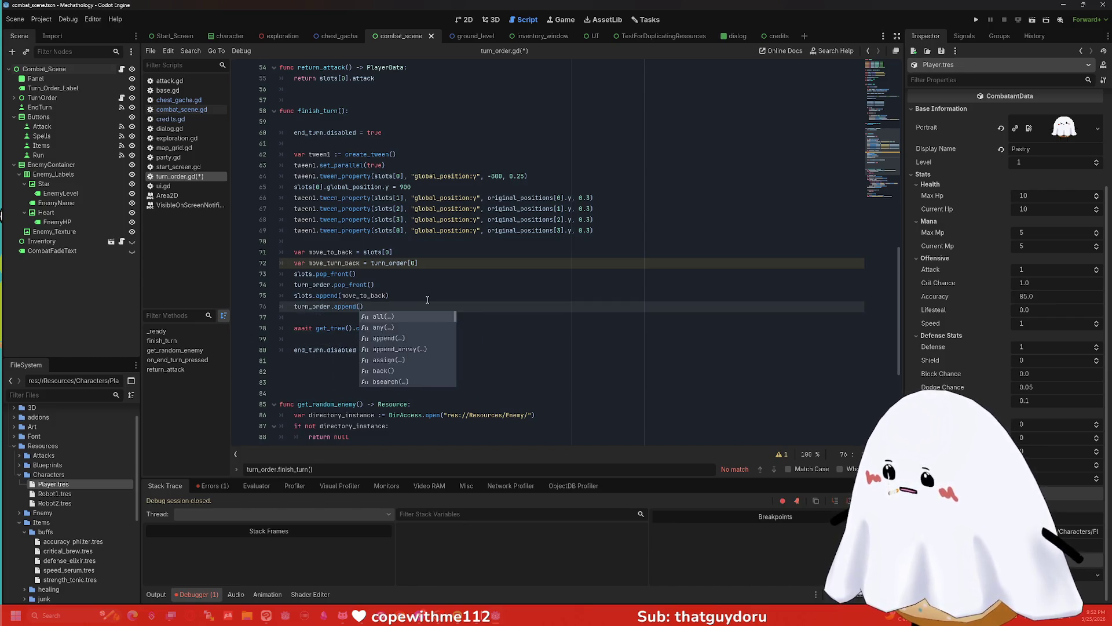
key("Return")
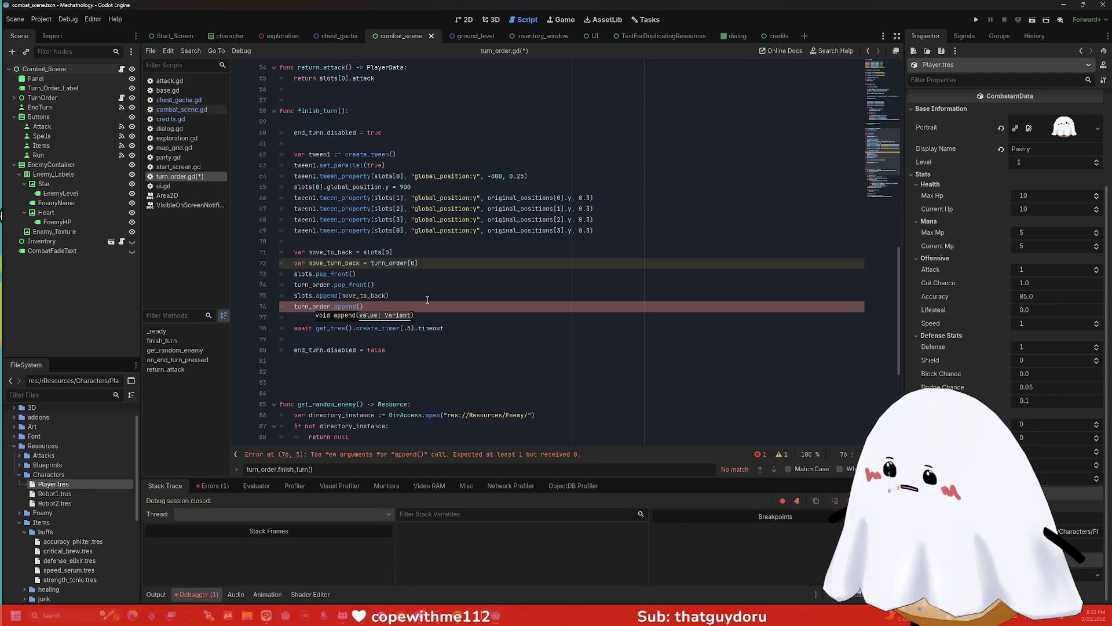
type("back")
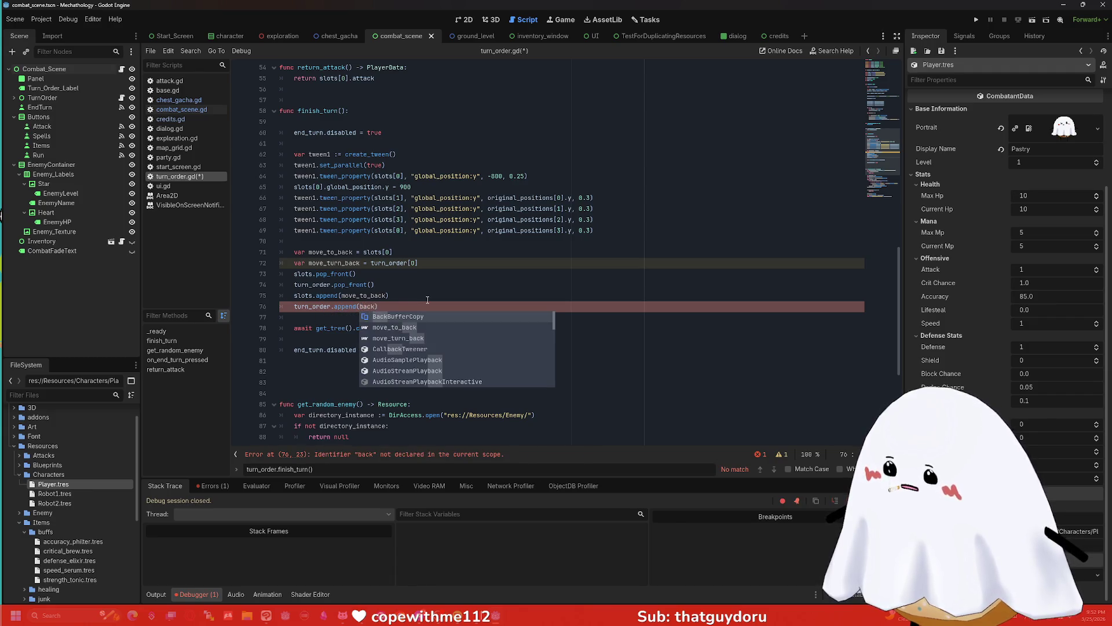
type("_turn_back")
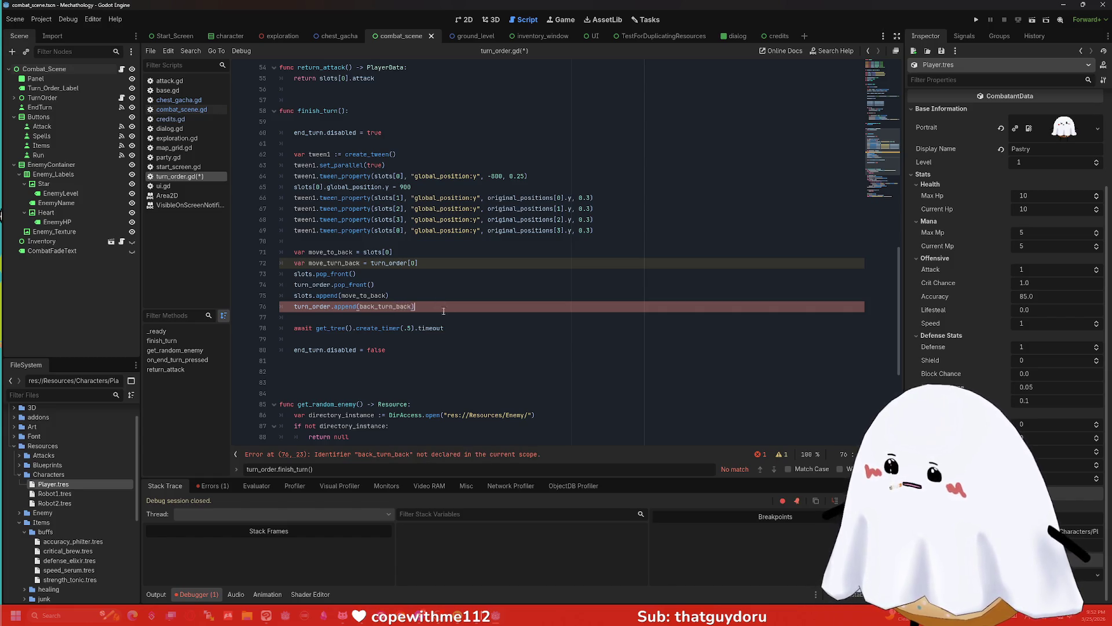
double_click(333, 264)
key("ctrl+c")
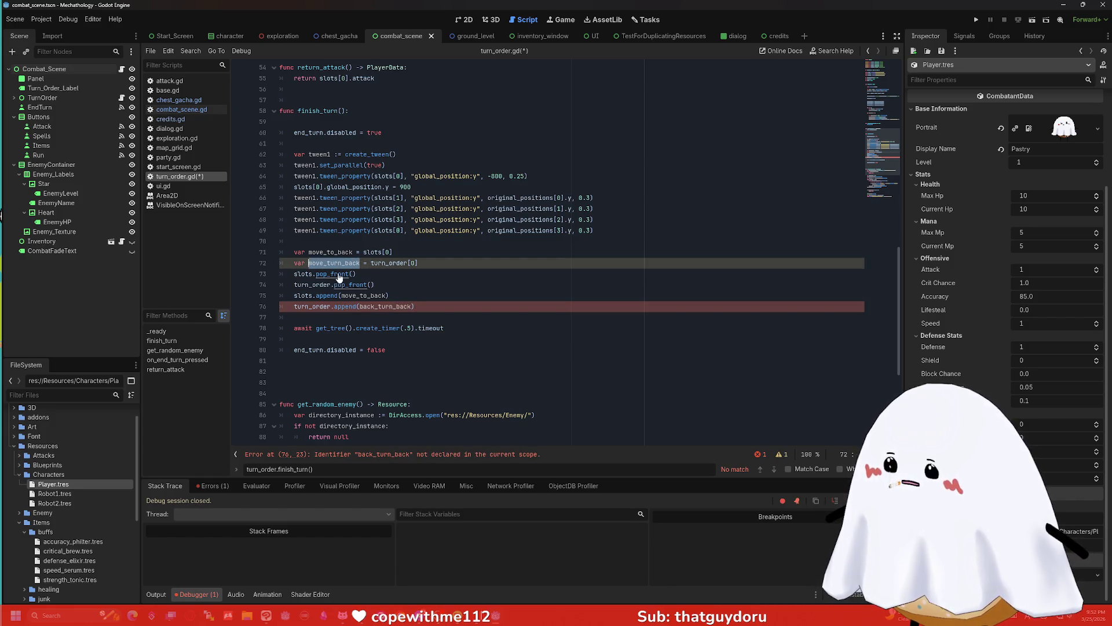
left_click_drag(414, 307, 359, 310)
key("ctrl+v")
key("ctrl+s")
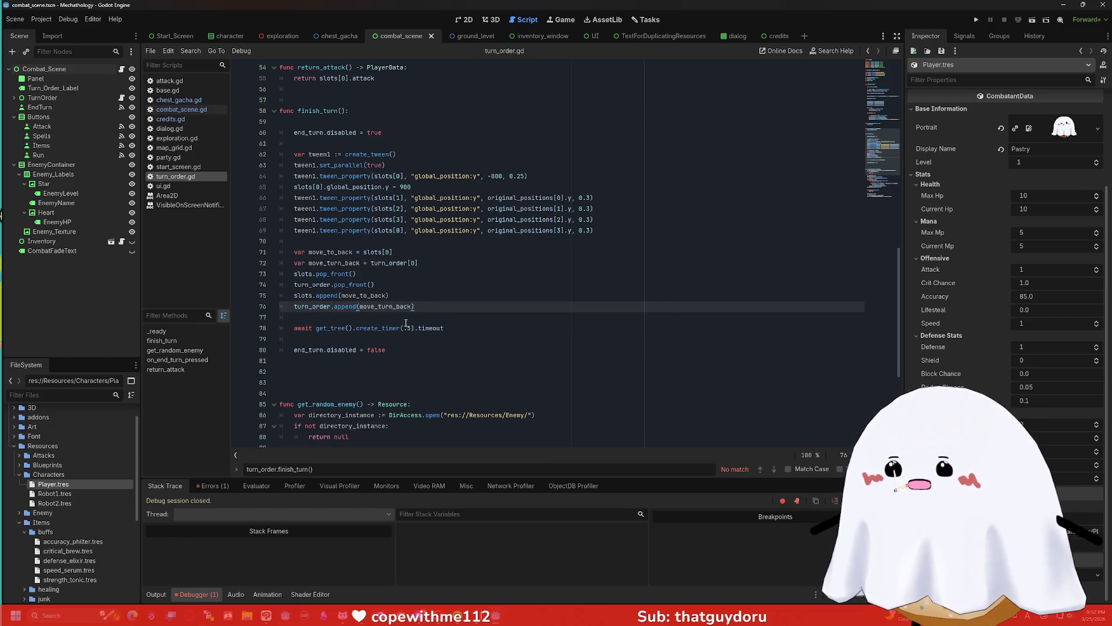
scroll(398, 199, "up", 2)
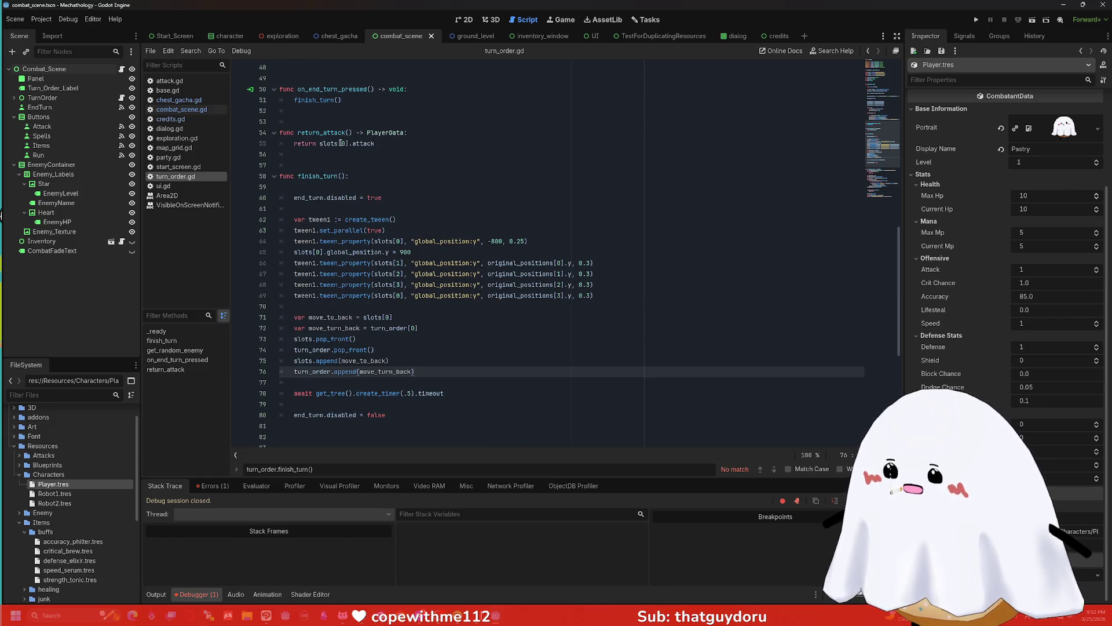
- Change return_attack's line 55 to return turn_order[0] and save the script
left_click(317, 143)
left_click_drag(337, 145, 322, 144)
key("BackSpace")
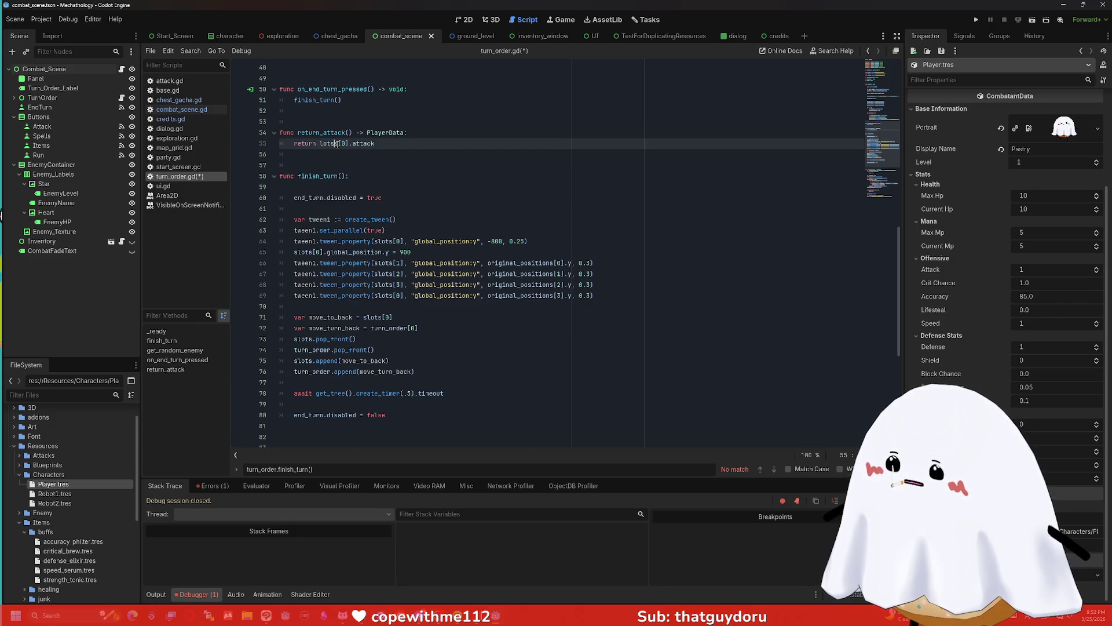
key("BackSpace")
type("turn")
key("Return")
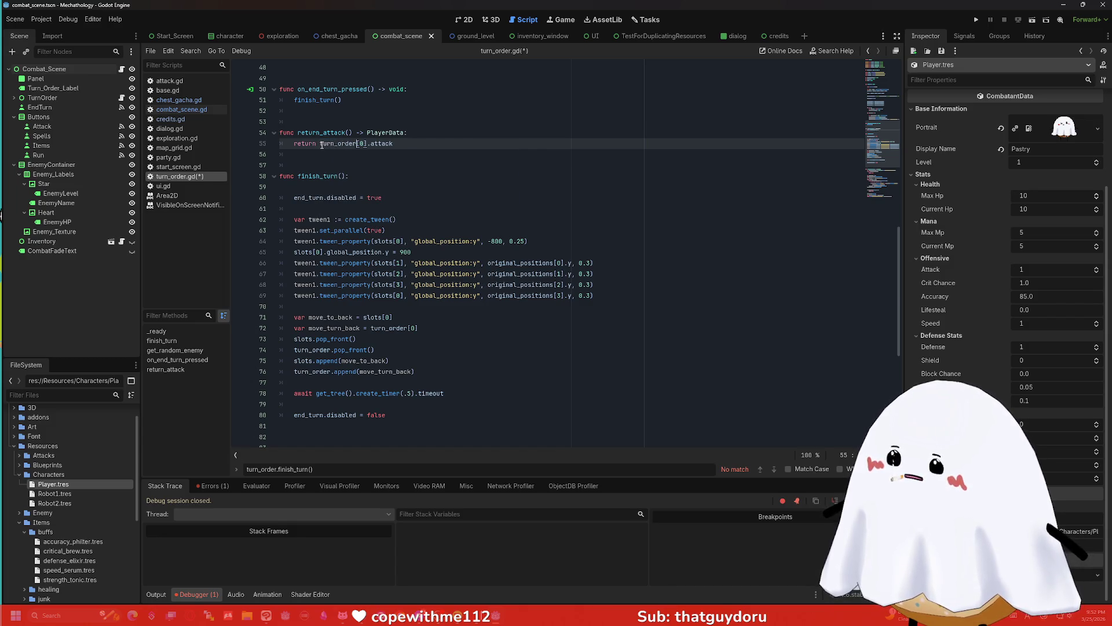
left_click(419, 178)
key("ctrl+s")
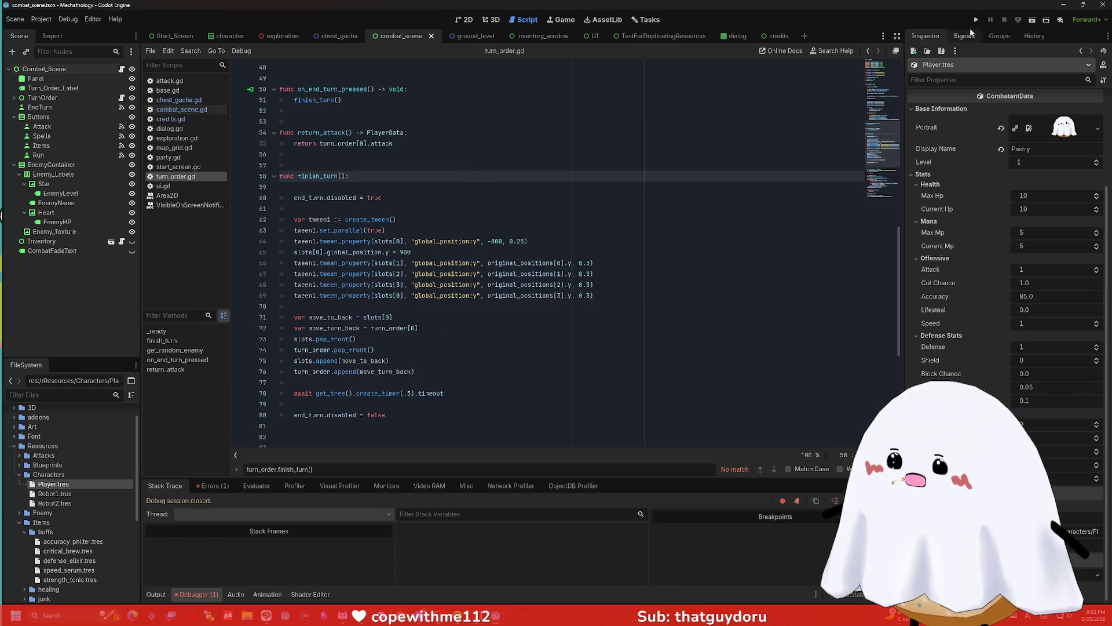
- Run the project, enter the tower and attack, restarting once, until it breaks at line 55
left_click(980, 26)
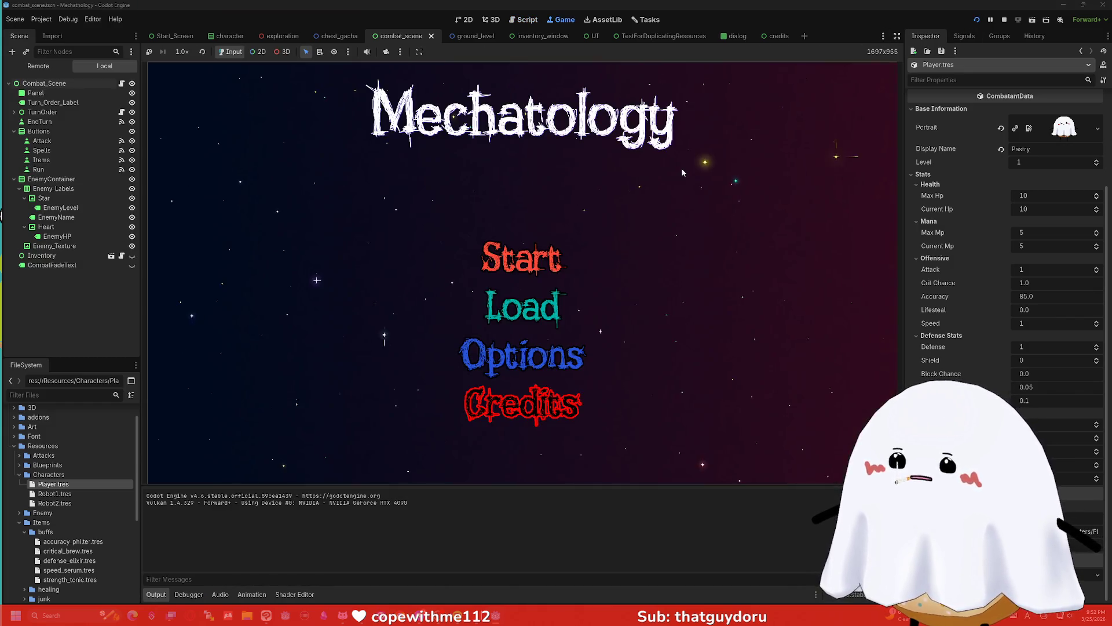
key("Return")
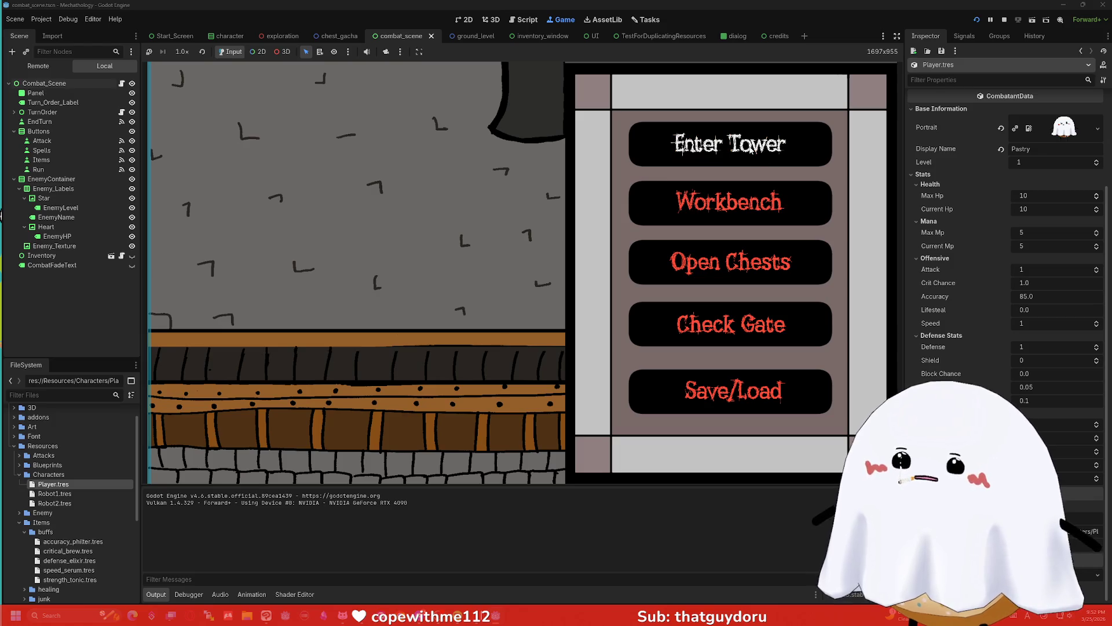
left_click(700, 156)
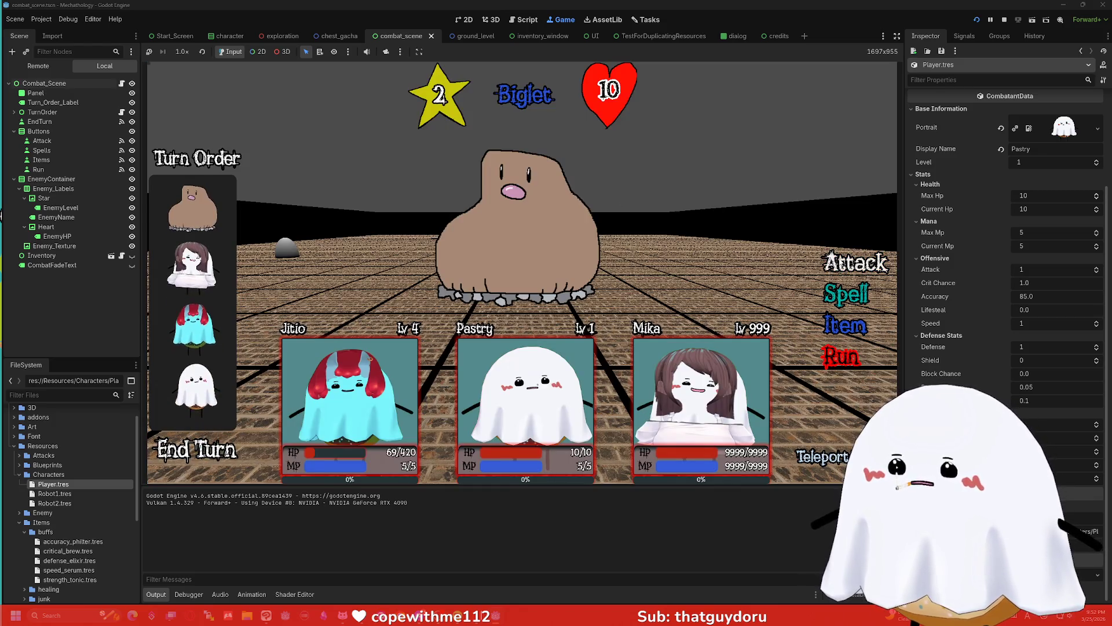
left_click(840, 258)
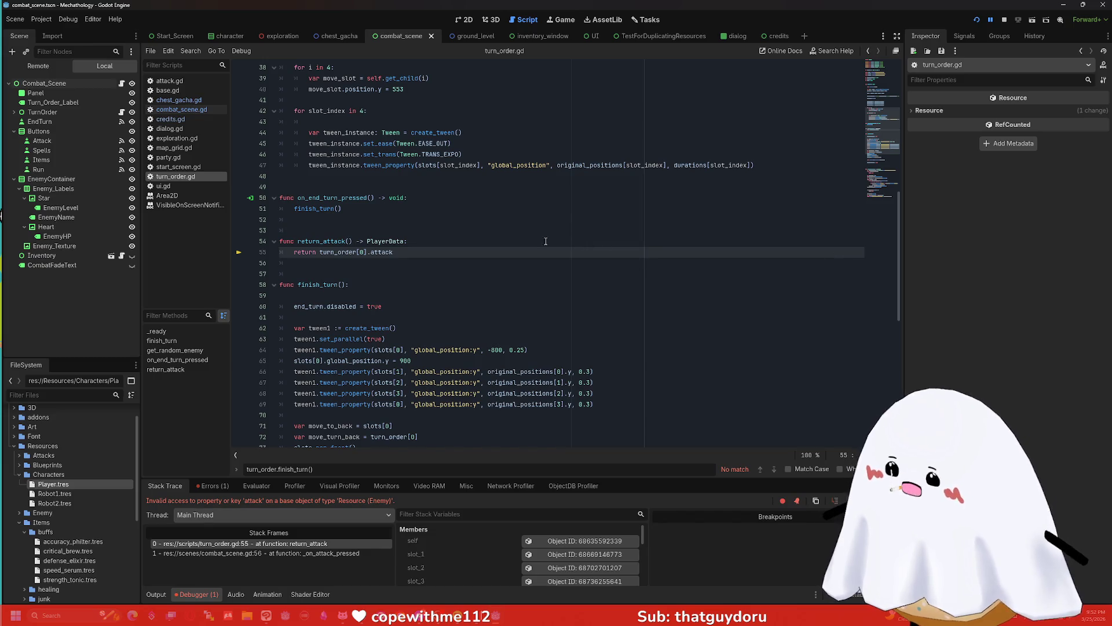
key("F5")
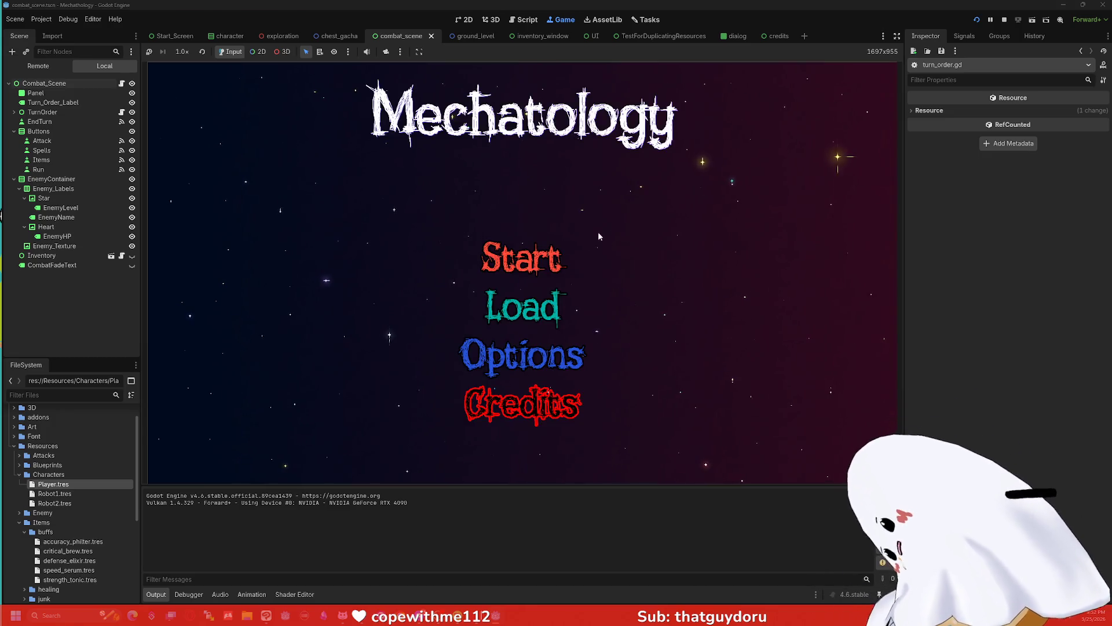
left_click(507, 256)
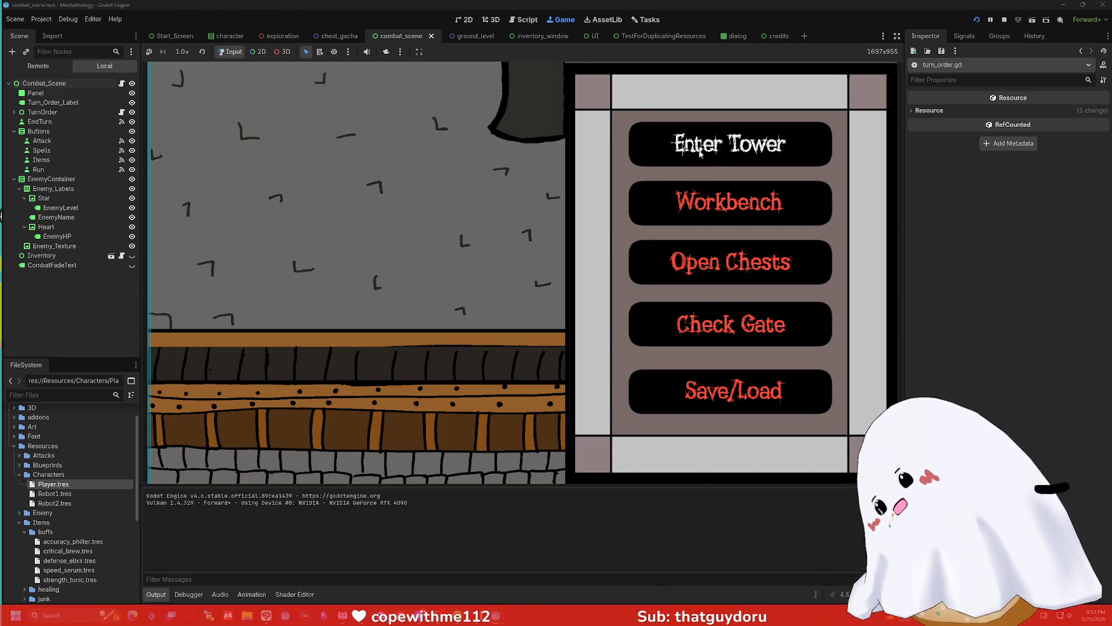
left_click(721, 150)
left_click(863, 260)
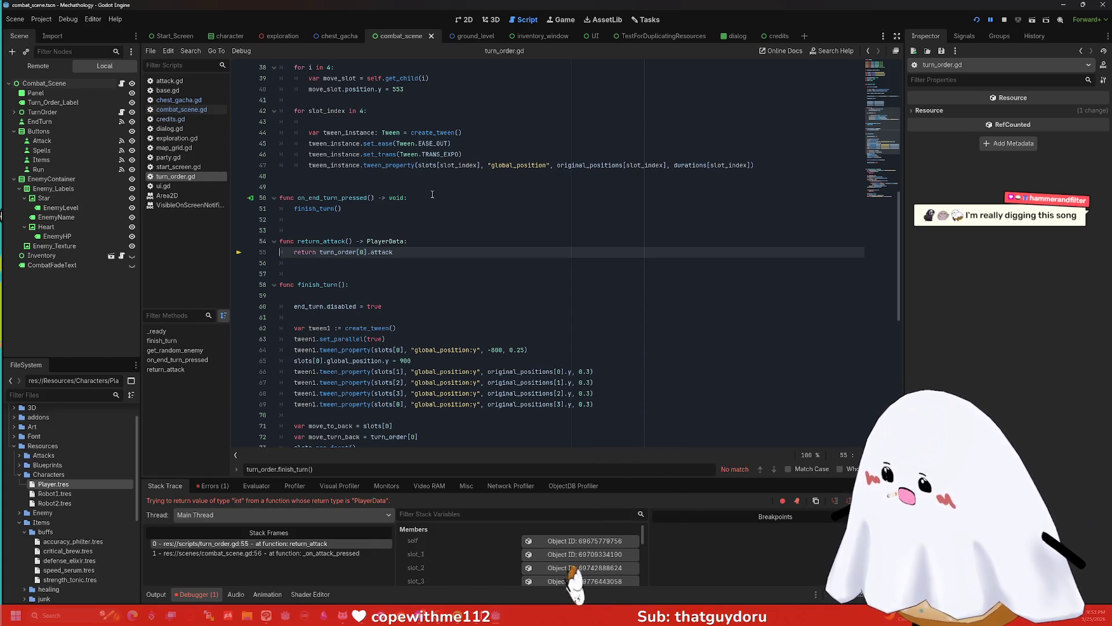
- Change return_attack's return type on line 54 from PlayerData to int
double_click(368, 241)
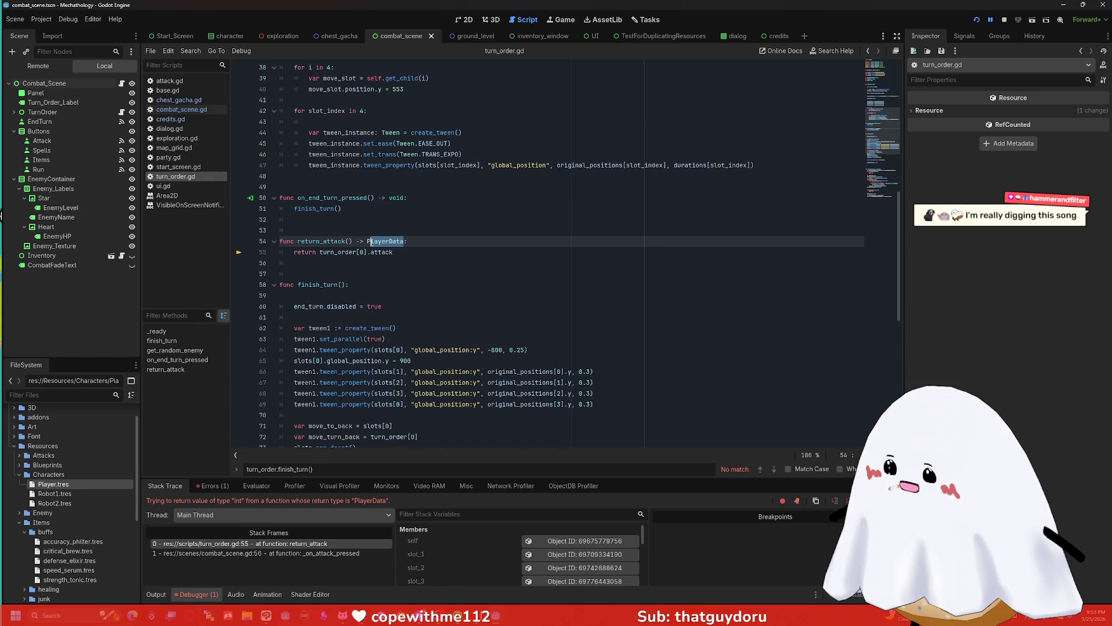
type("int")
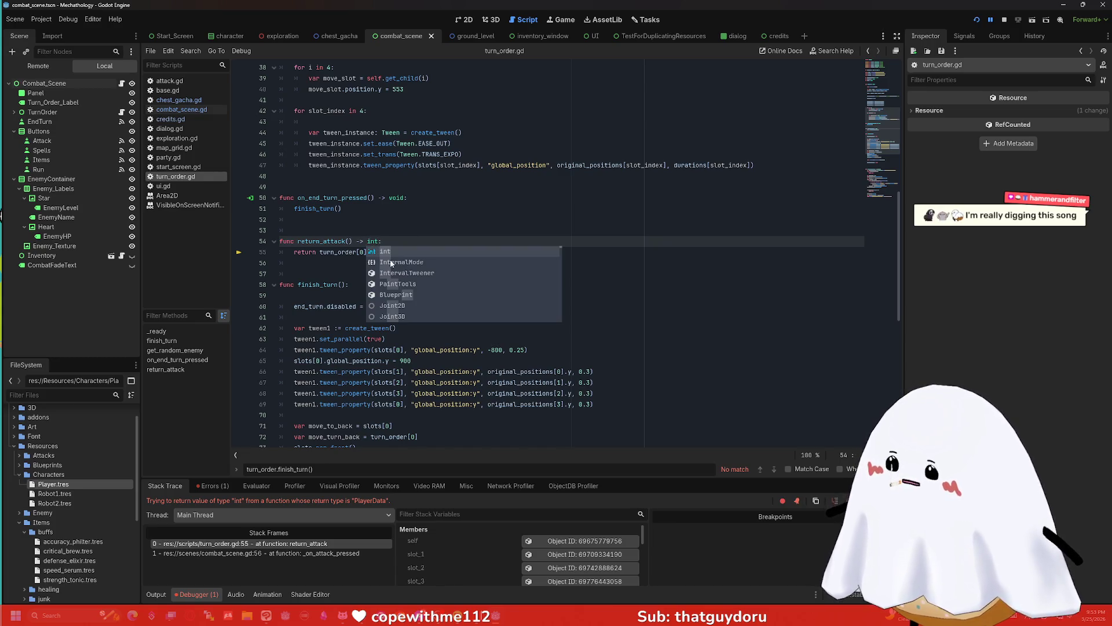
left_click(463, 263)
- Rerun the game, attack an enemy and flee, then attack Eepy Pastry and flee again
left_click(977, 19)
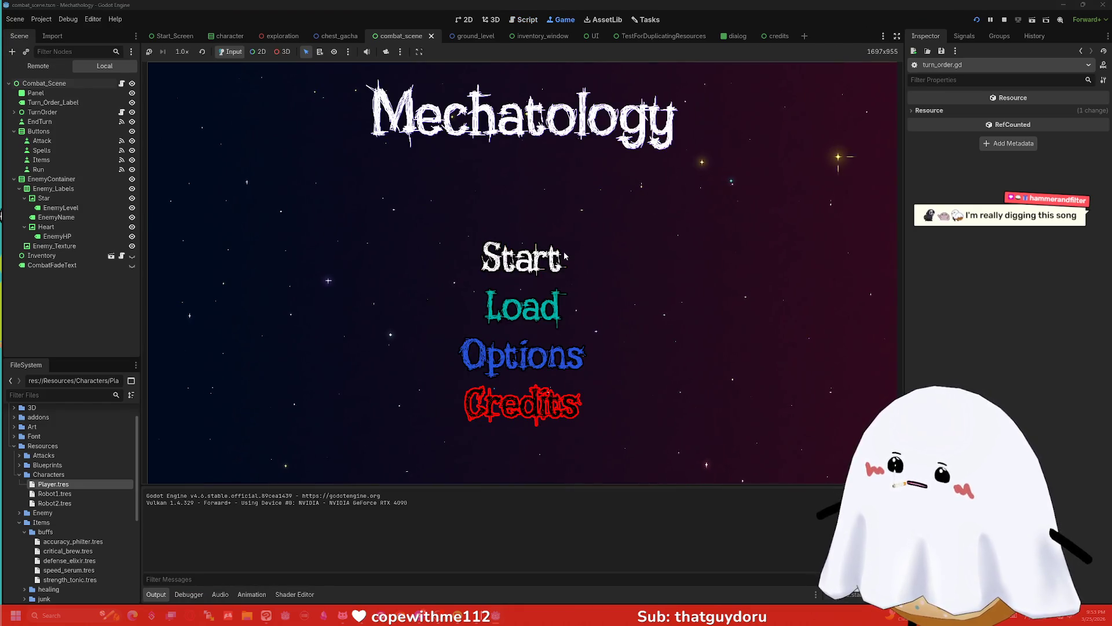
left_click(548, 255)
left_click(727, 142)
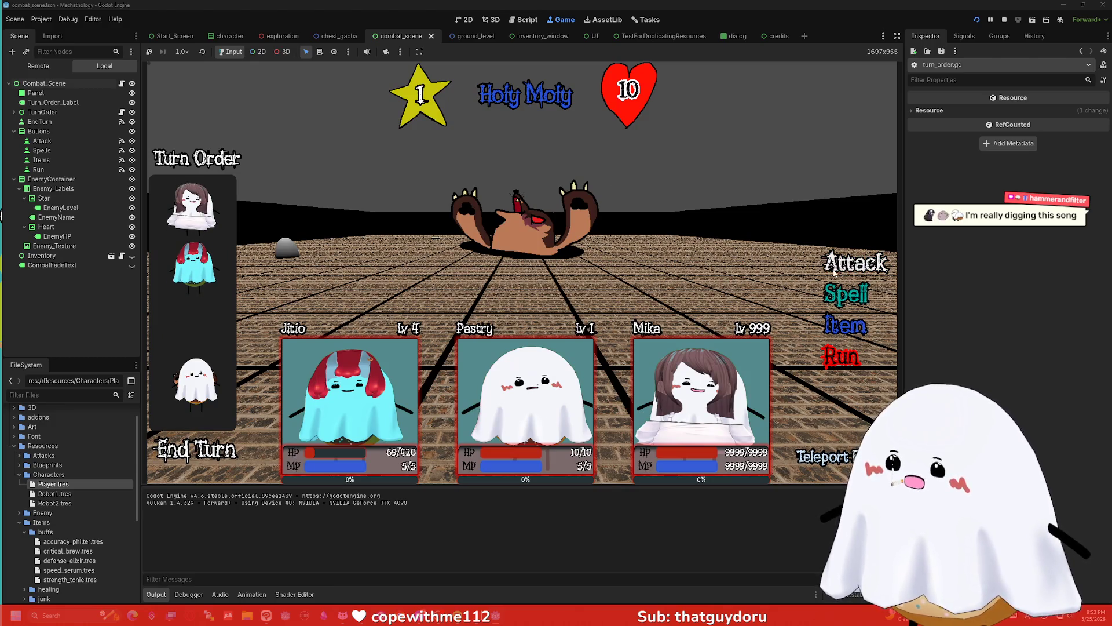
left_click(856, 262)
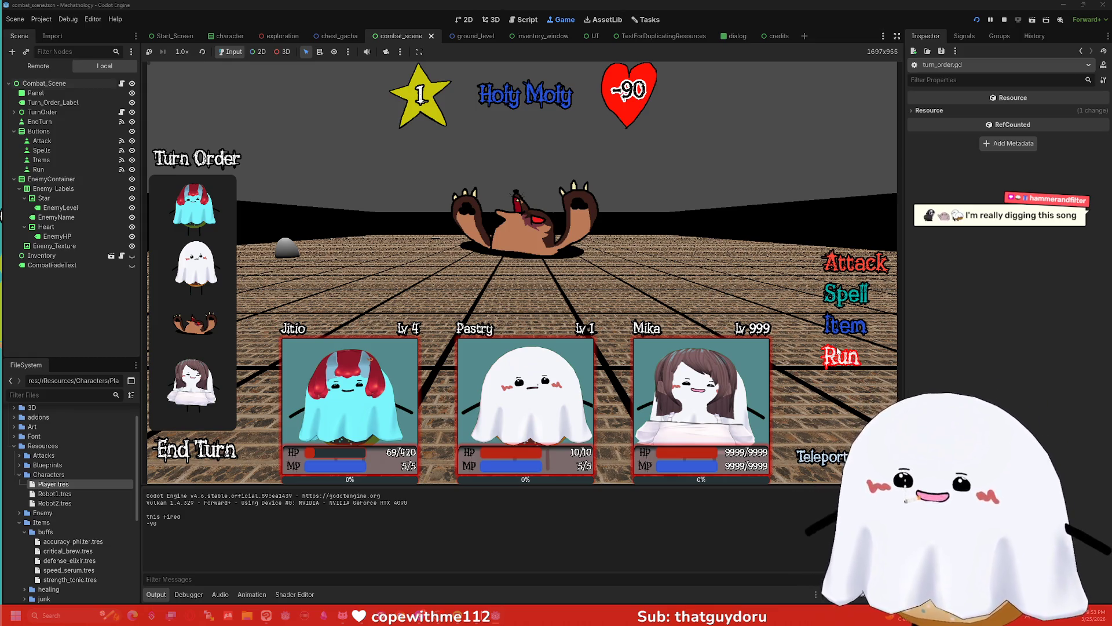
left_click(797, 348)
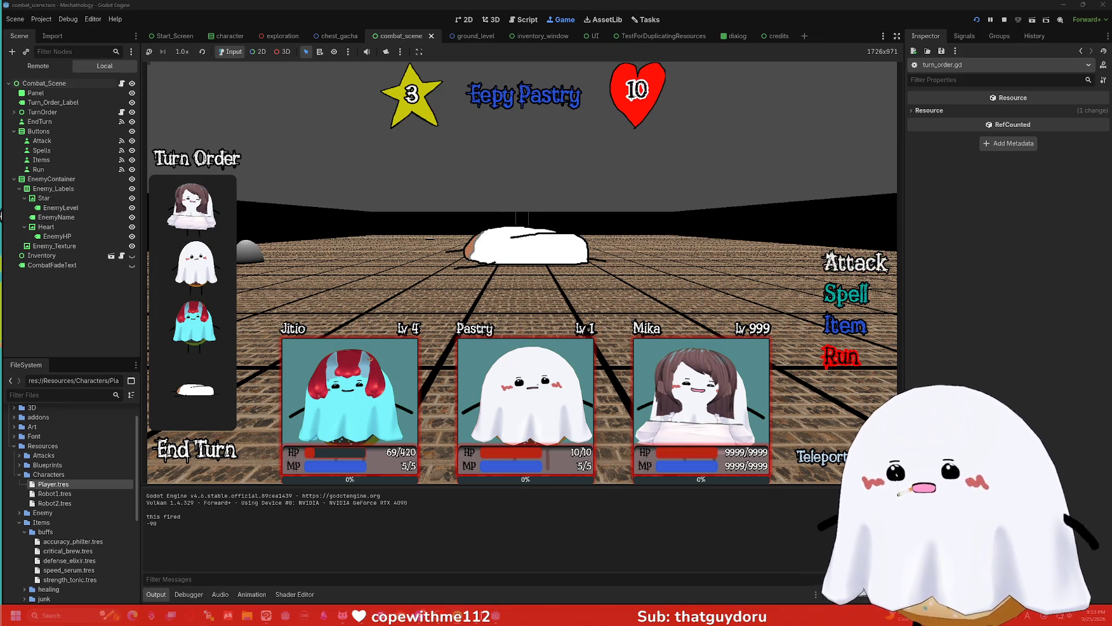
left_click(846, 301)
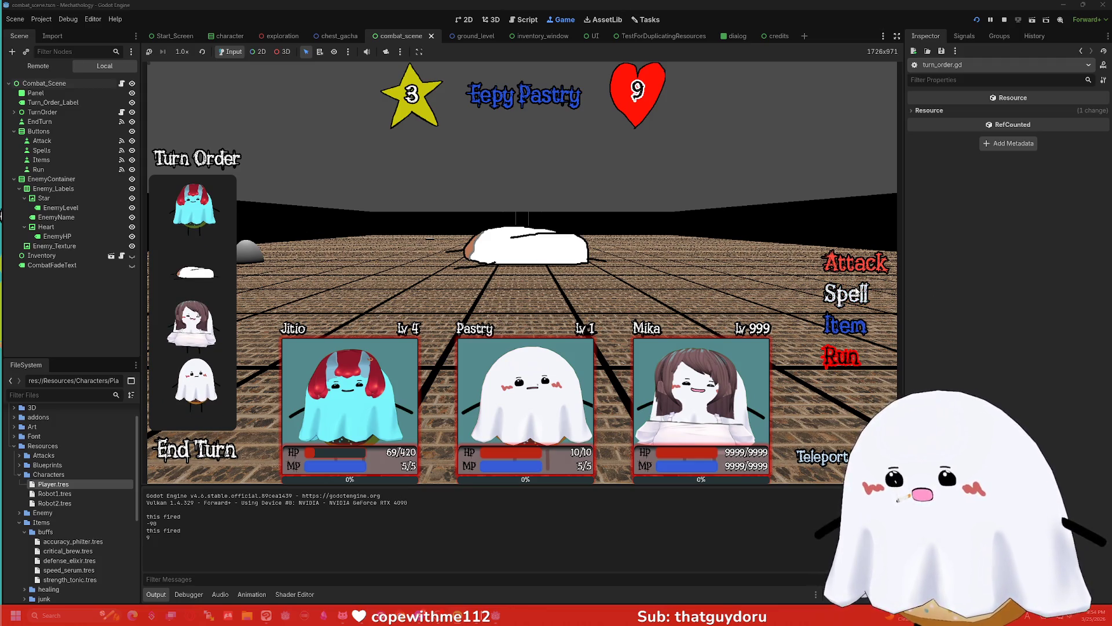
left_click(860, 271)
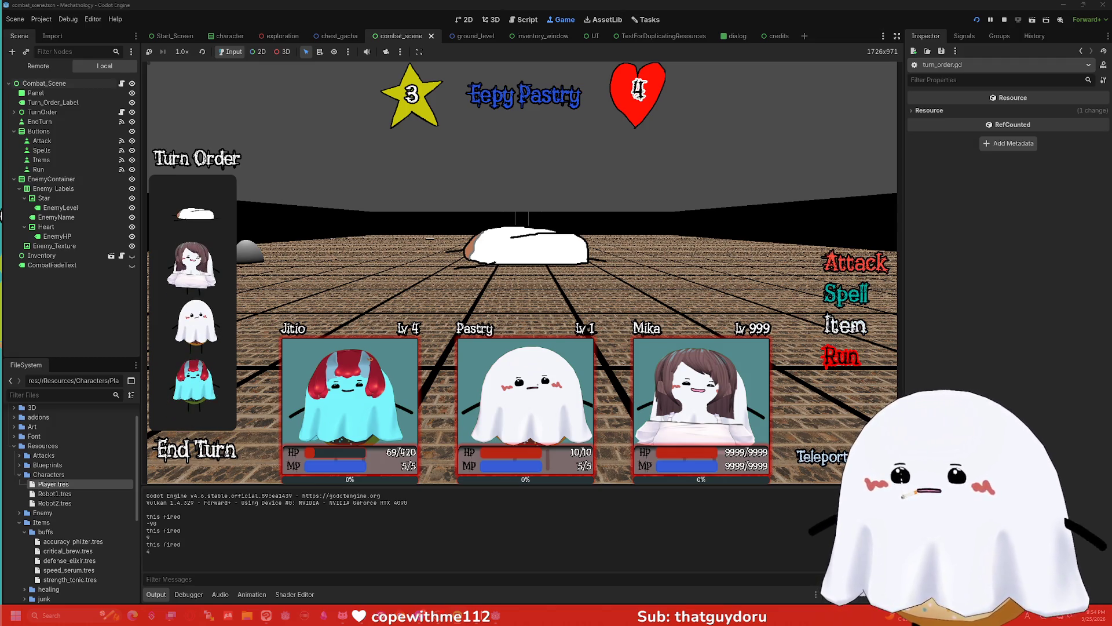
left_click(843, 358)
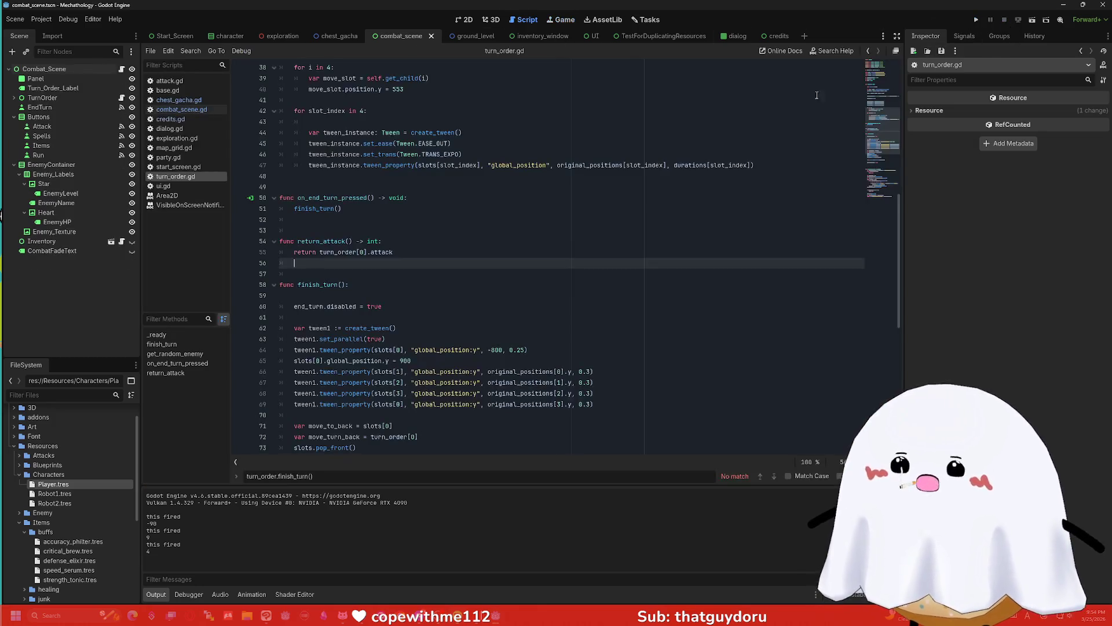
scroll(578, 252, "down", 3)
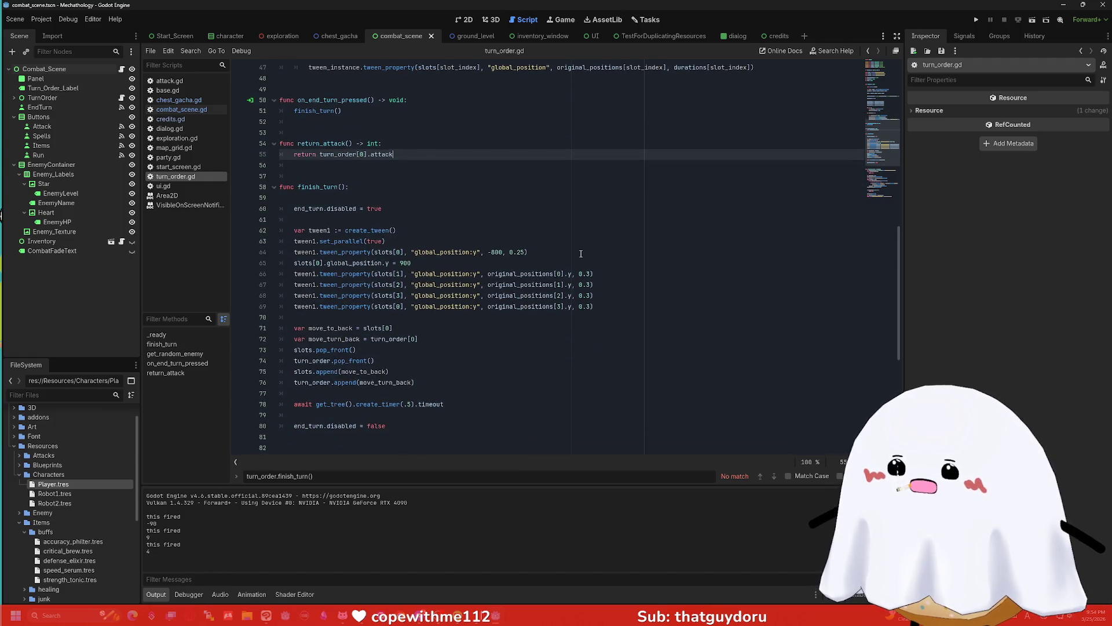
scroll(586, 248, "down", 1)
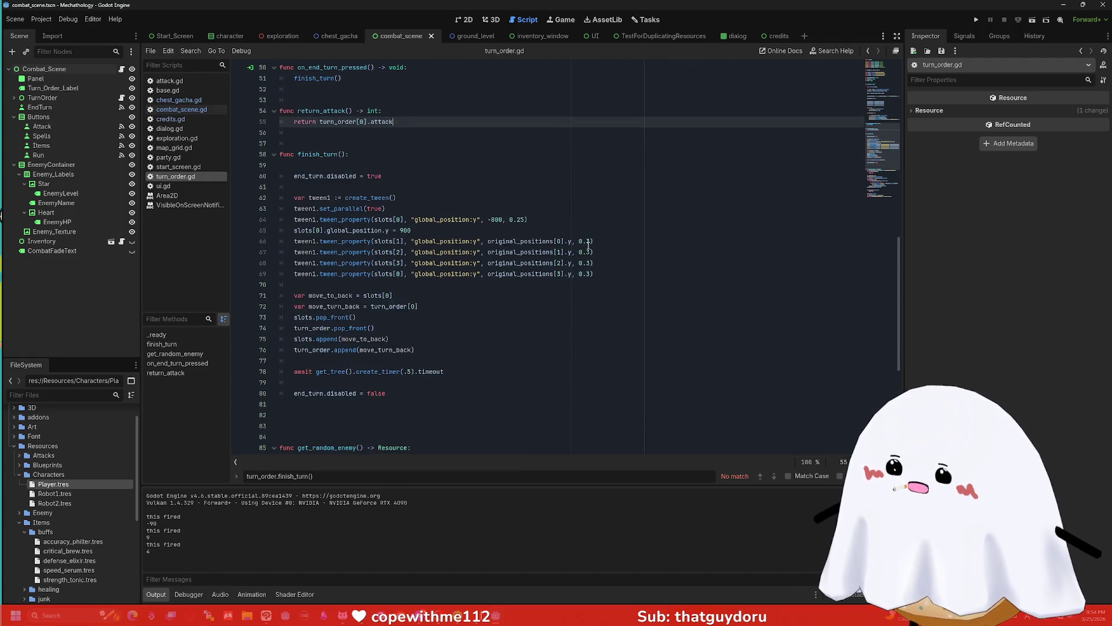
- Switch to combat_scene.gd and place the caret in the line 61 HP check of _on_attack_pressed
scroll(589, 246, "down", 7)
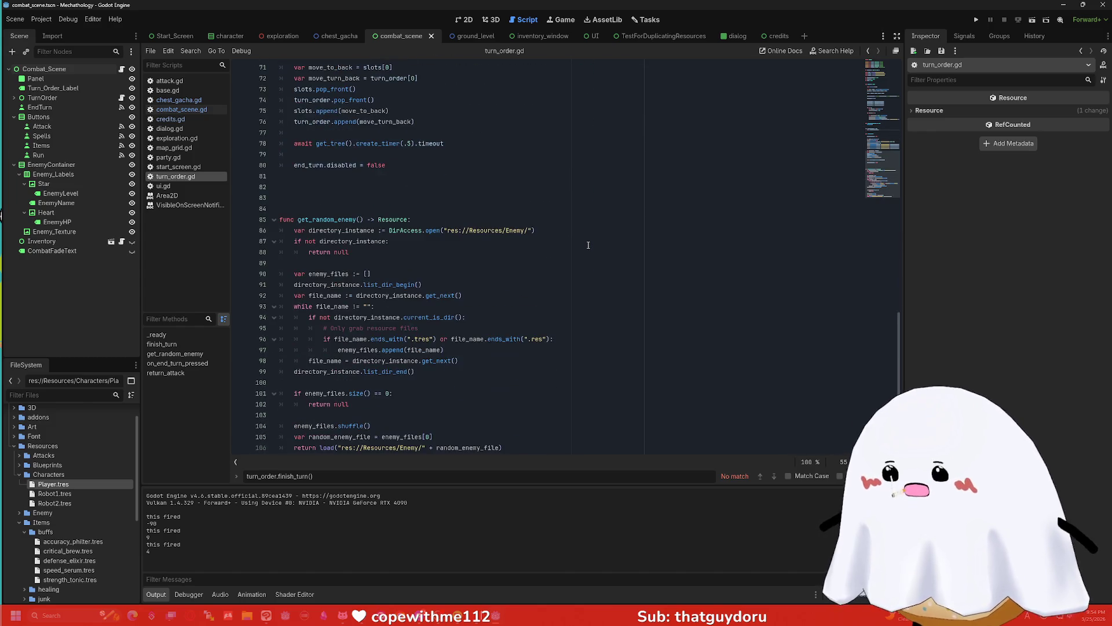
scroll(588, 246, "up", 9)
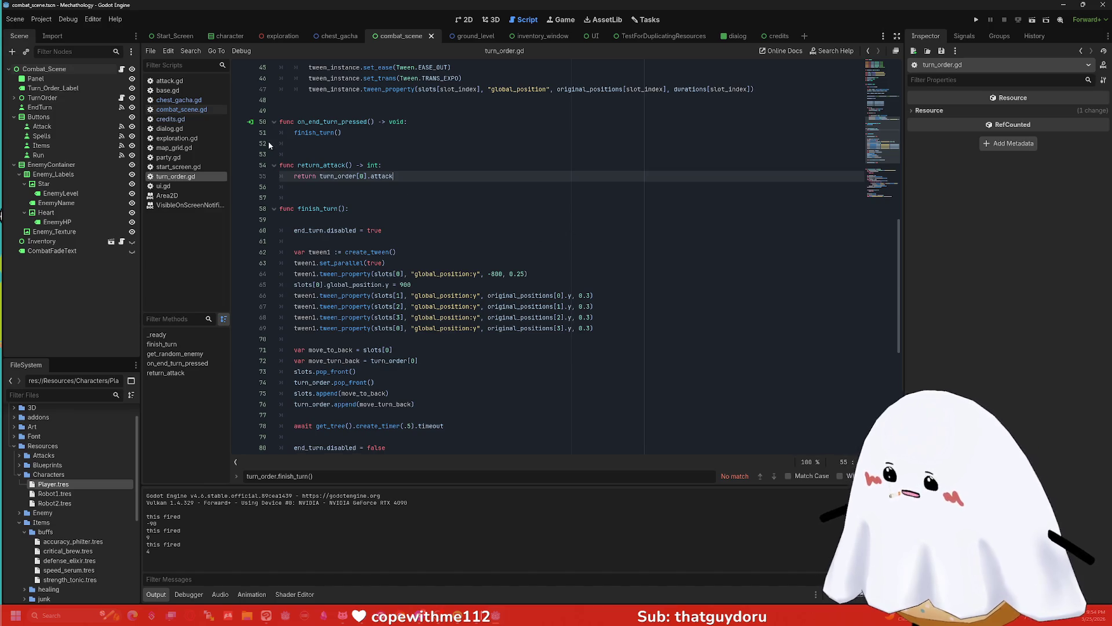
left_click(165, 110)
scroll(316, 166, "down", 1)
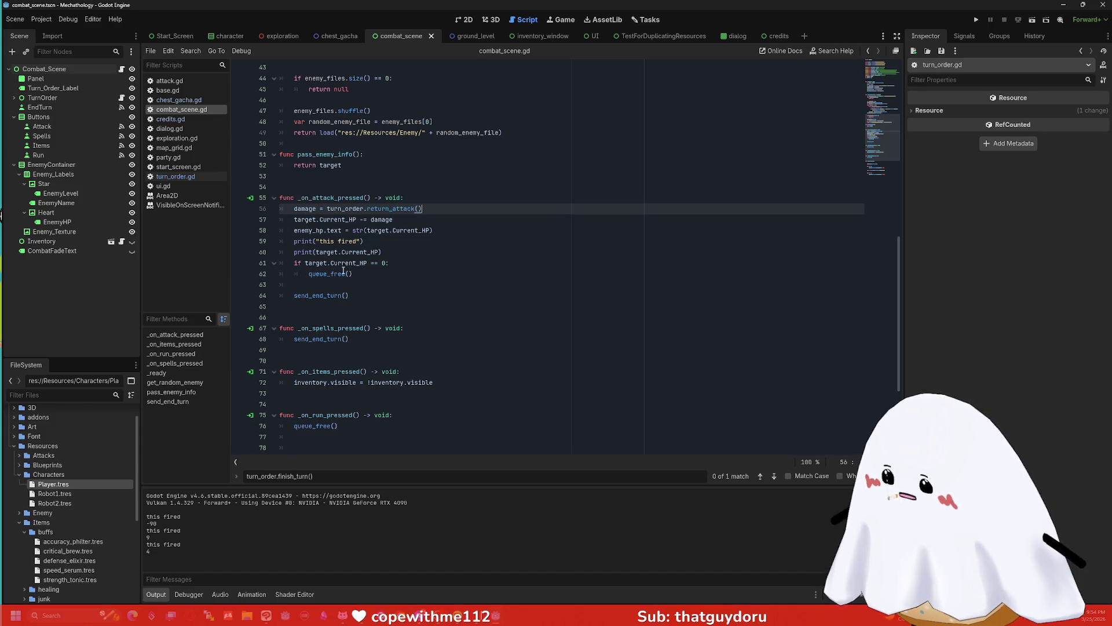
left_click(380, 265)
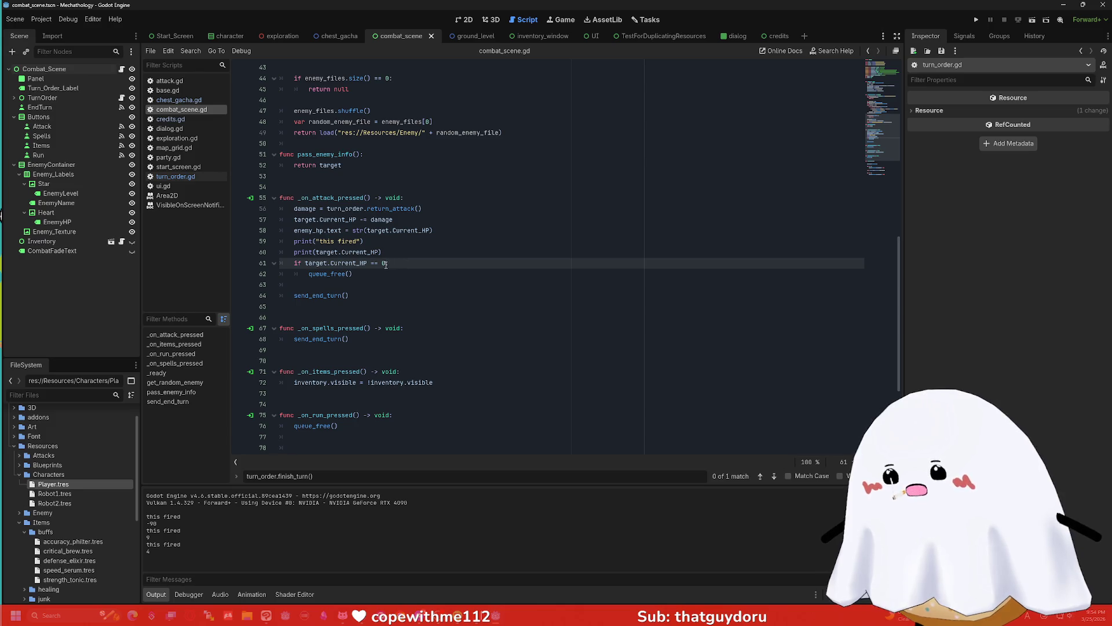
- Change line 61's check to Current_HP >= 0 and run the current scene
key("BackSpace")
key("Left")
type(">")
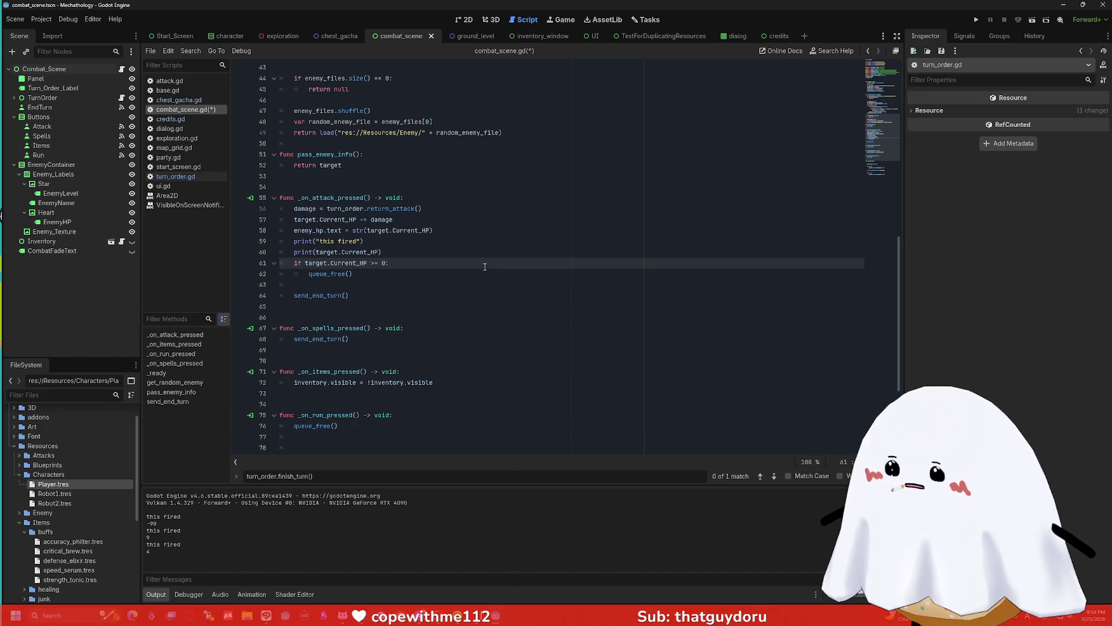
left_click(1020, 23)
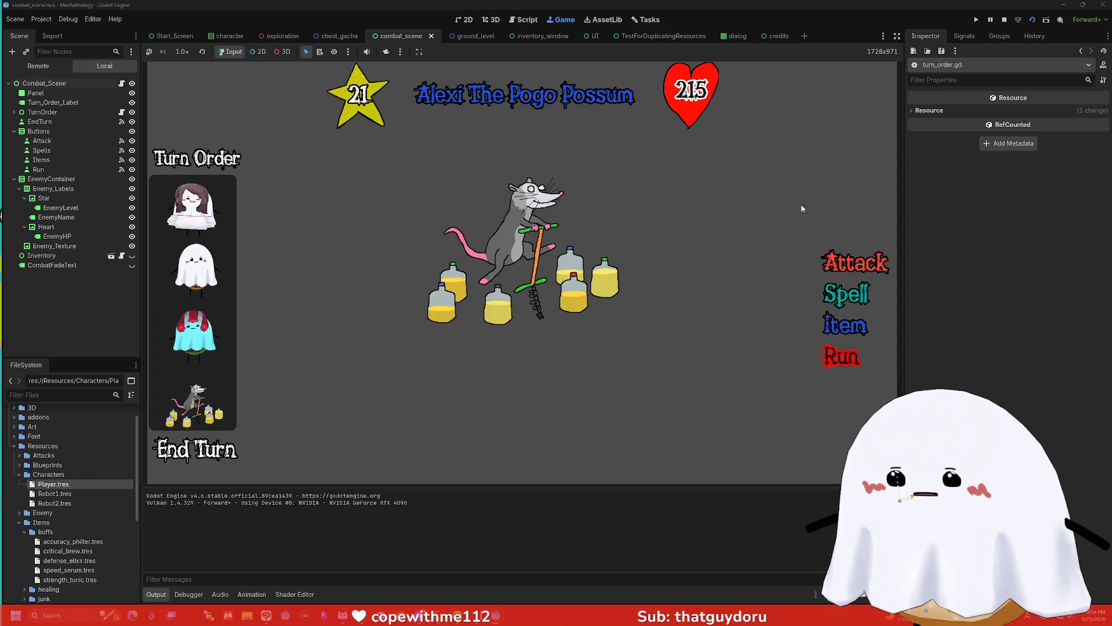
- Attack the Pogo Possum, then restart the project and attack an enemy in the tower
left_click(854, 262)
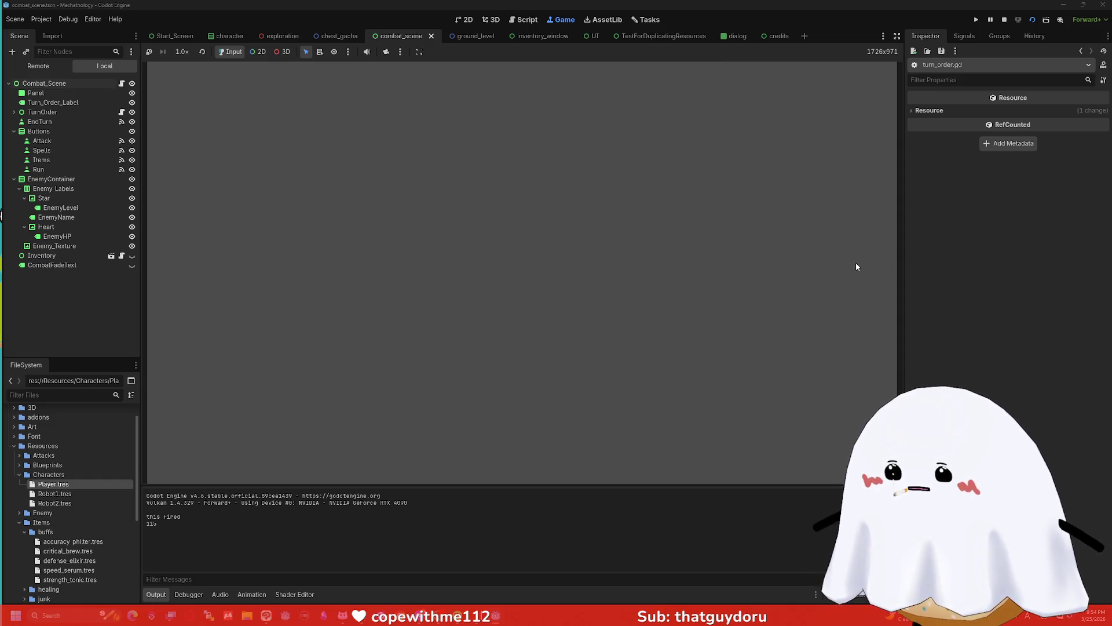
left_click(979, 22)
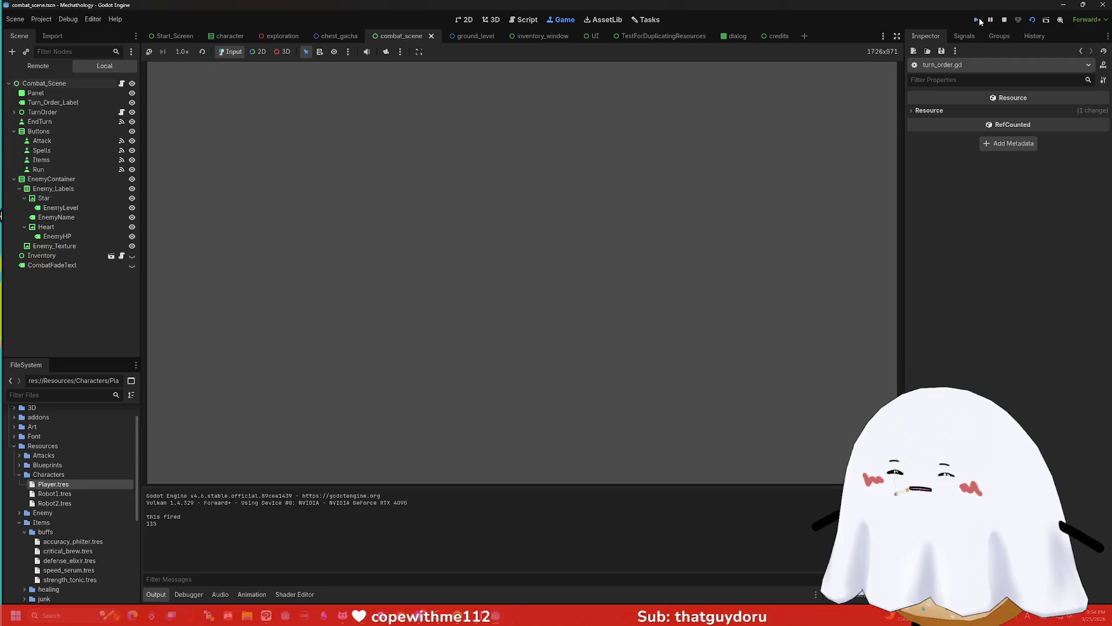
left_click(978, 19)
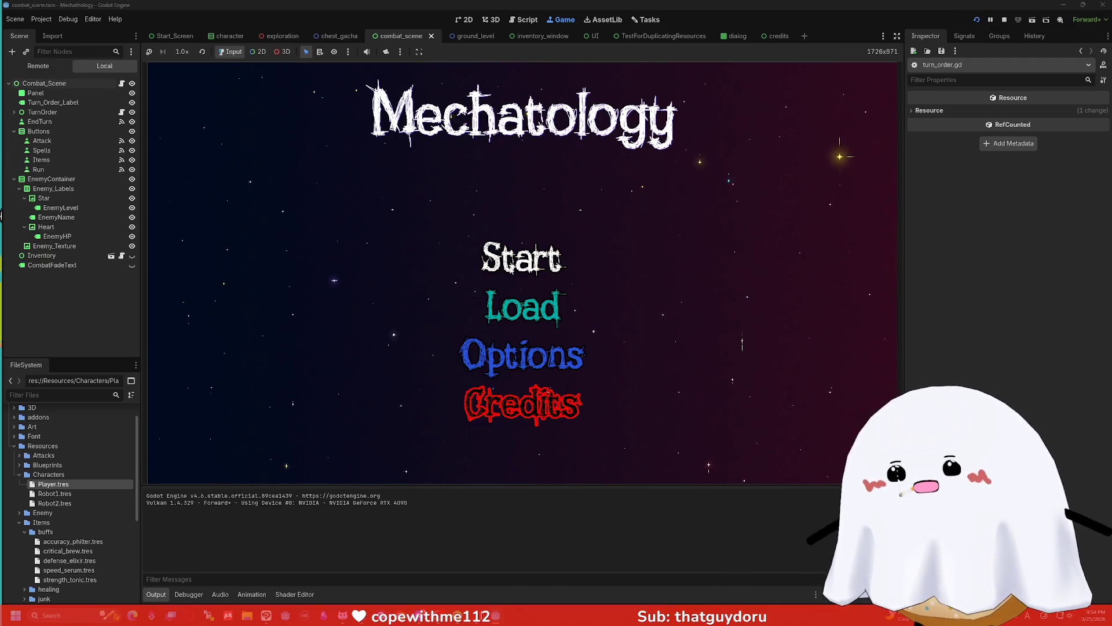
left_click(522, 258)
left_click(734, 148)
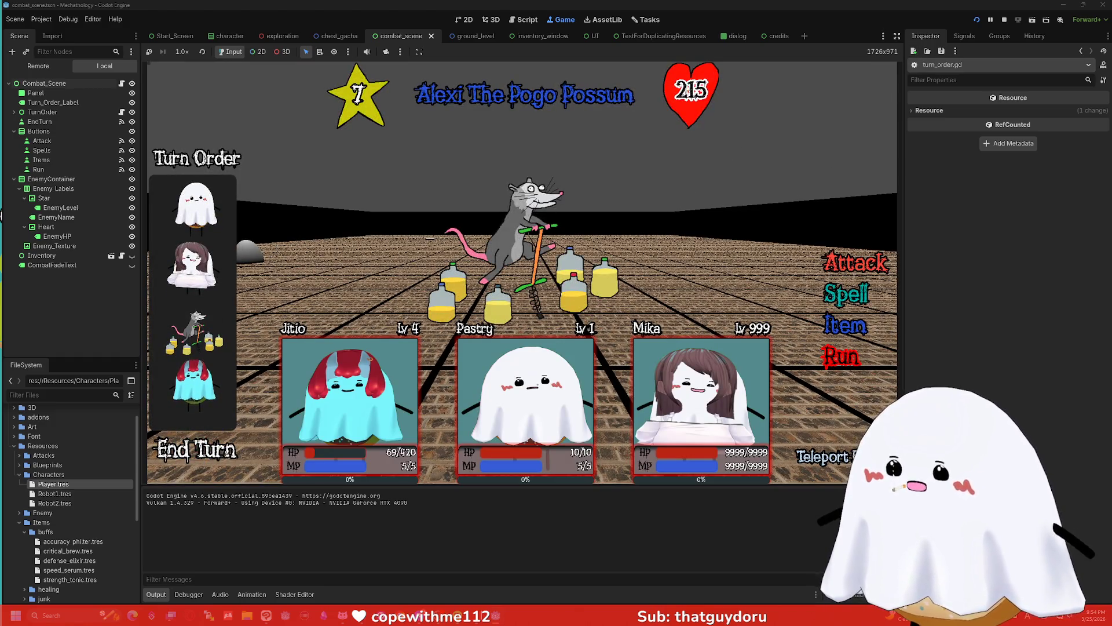
left_click(843, 262)
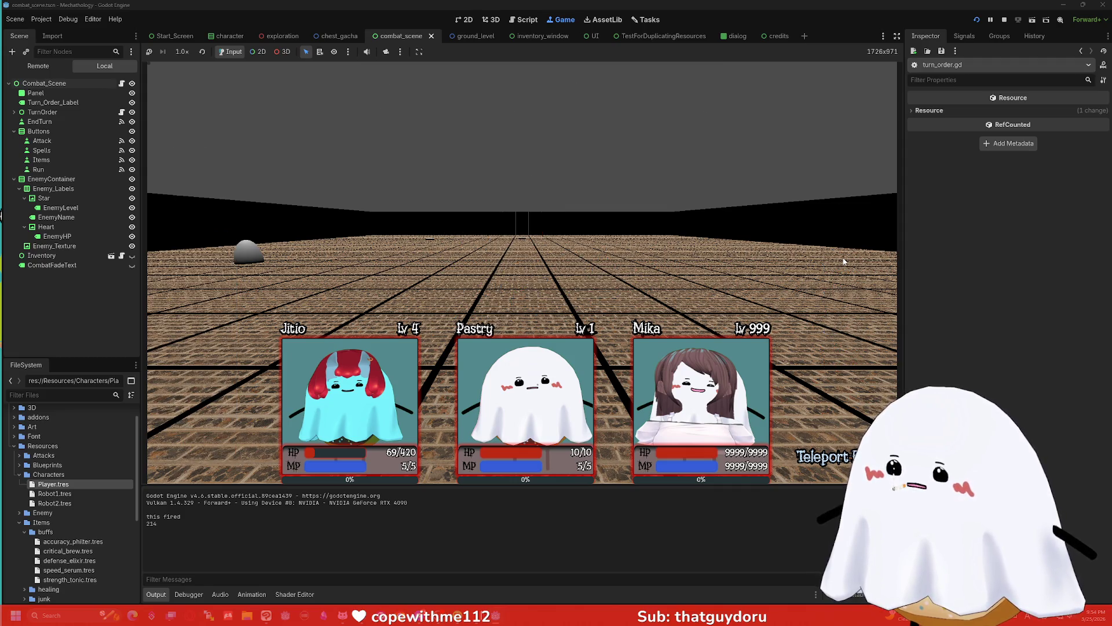
- Stop the game, change line 61's comparison to <= 0, and run the project again
left_click(1004, 21)
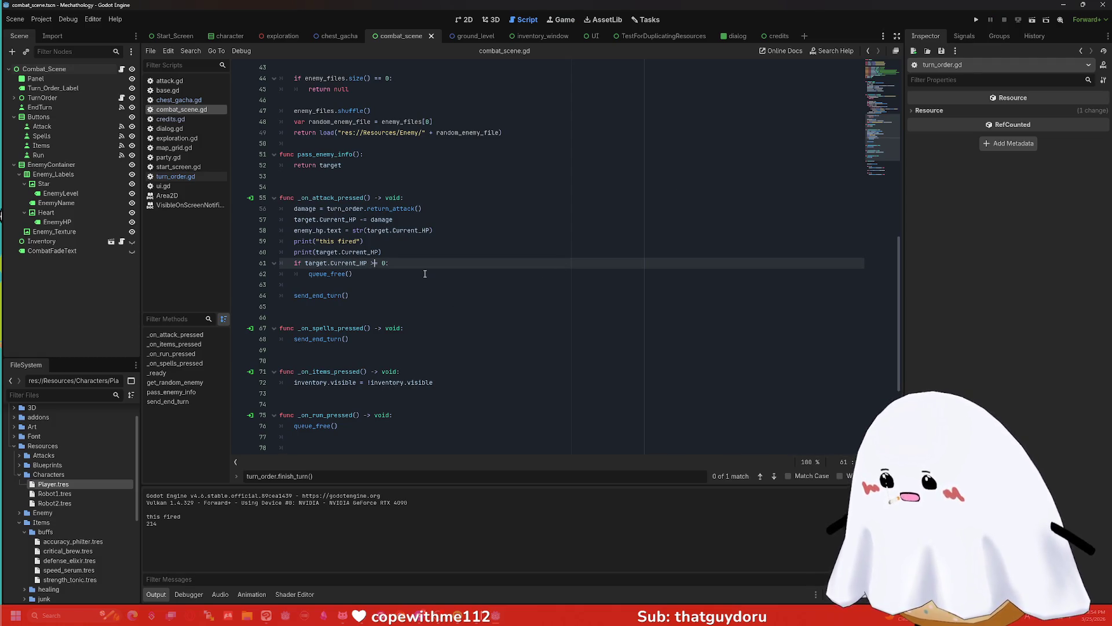
key("BackSpace")
type("<=")
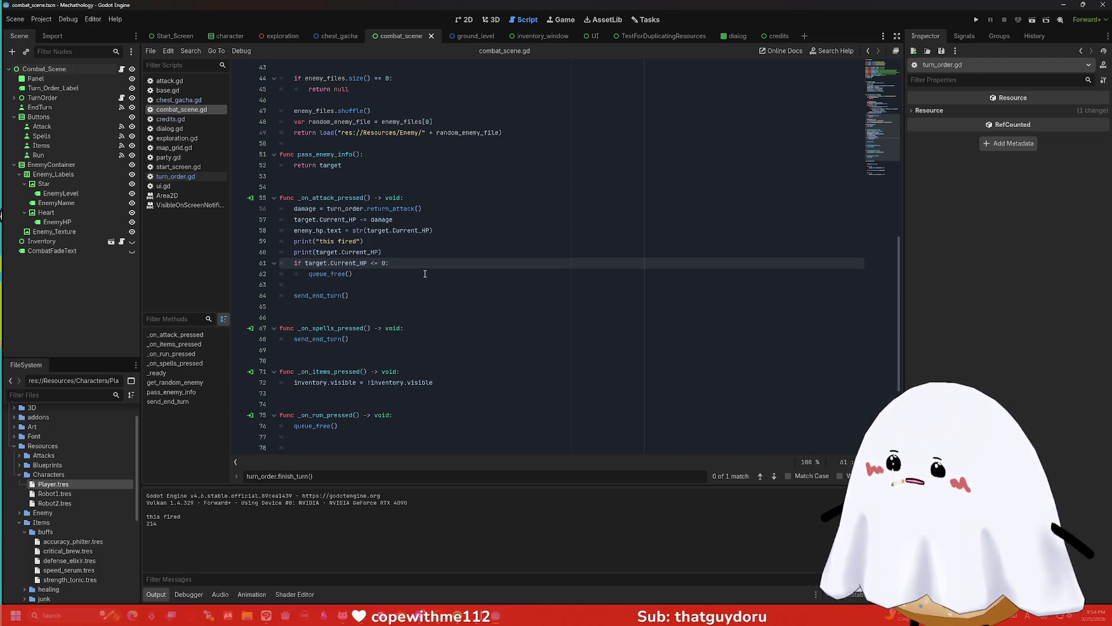
left_click(978, 21)
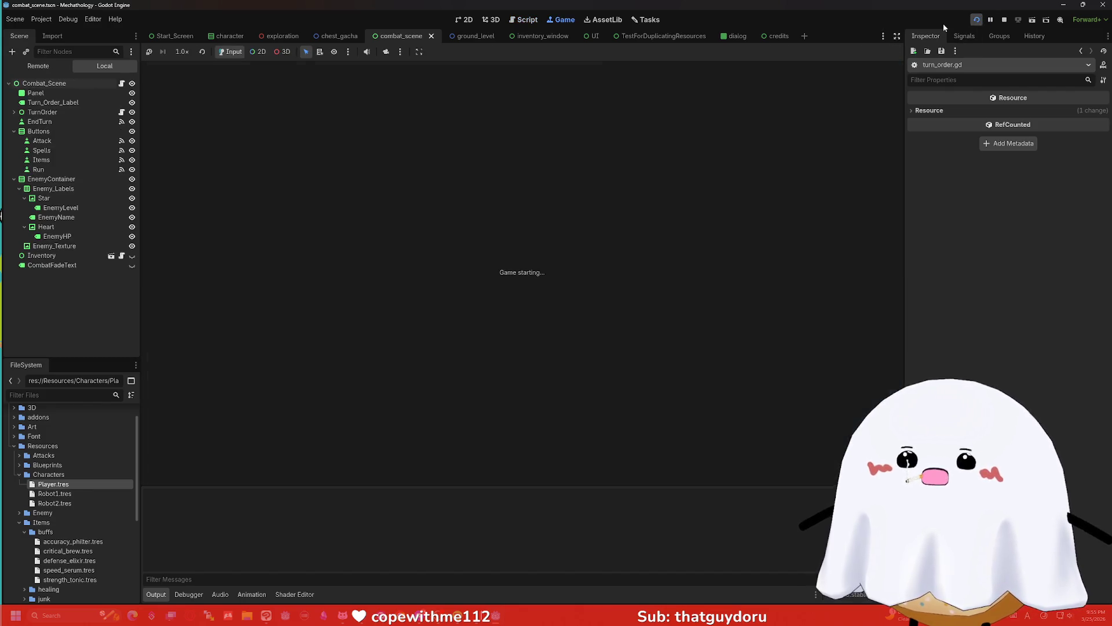
- Enter the tower and attack the owl three times until its HP reaches -11, then switch to the browser
key("Return")
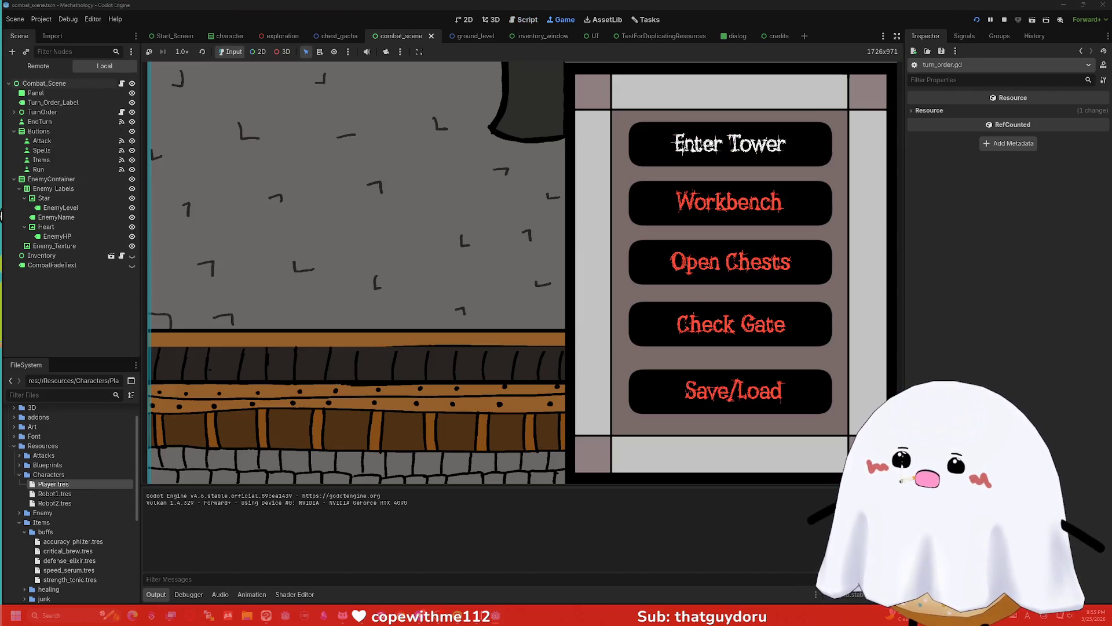
left_click(675, 142)
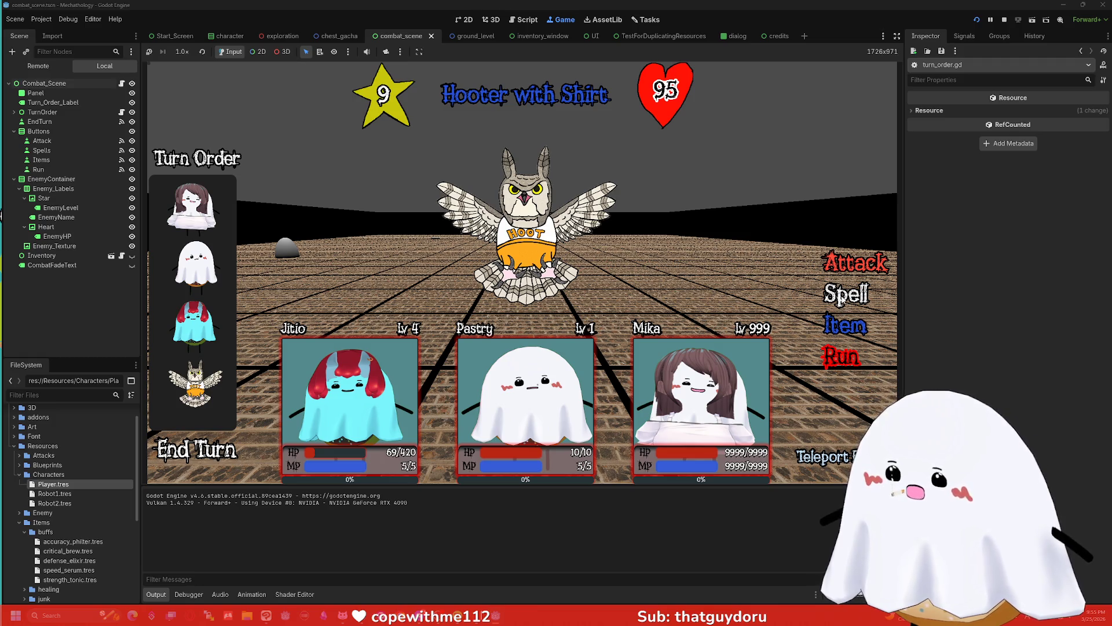
left_click(847, 268)
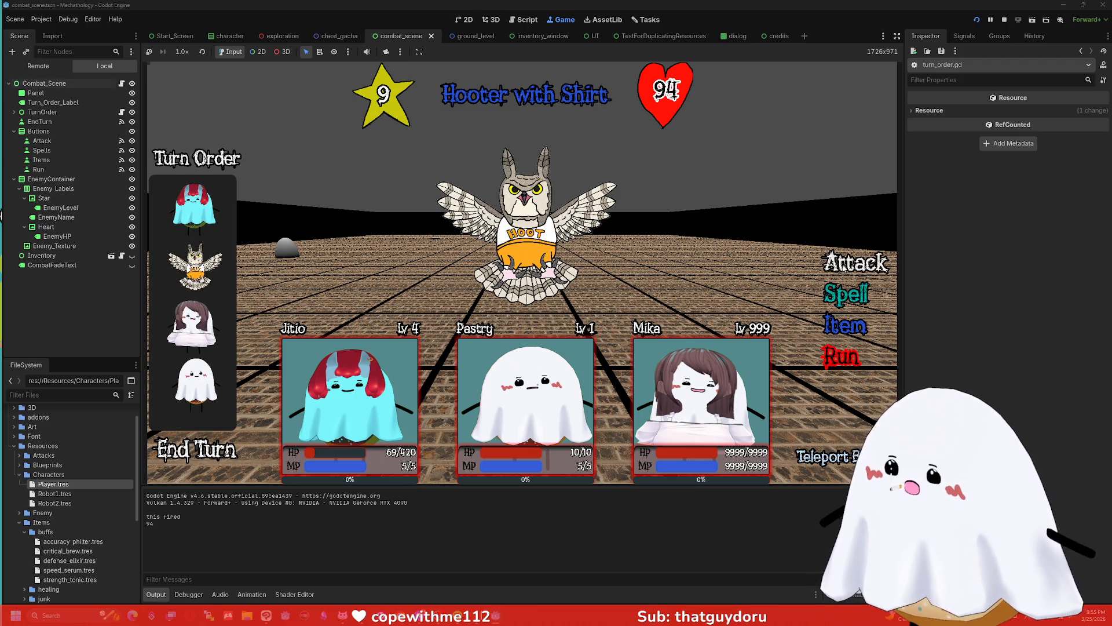
left_click(843, 265)
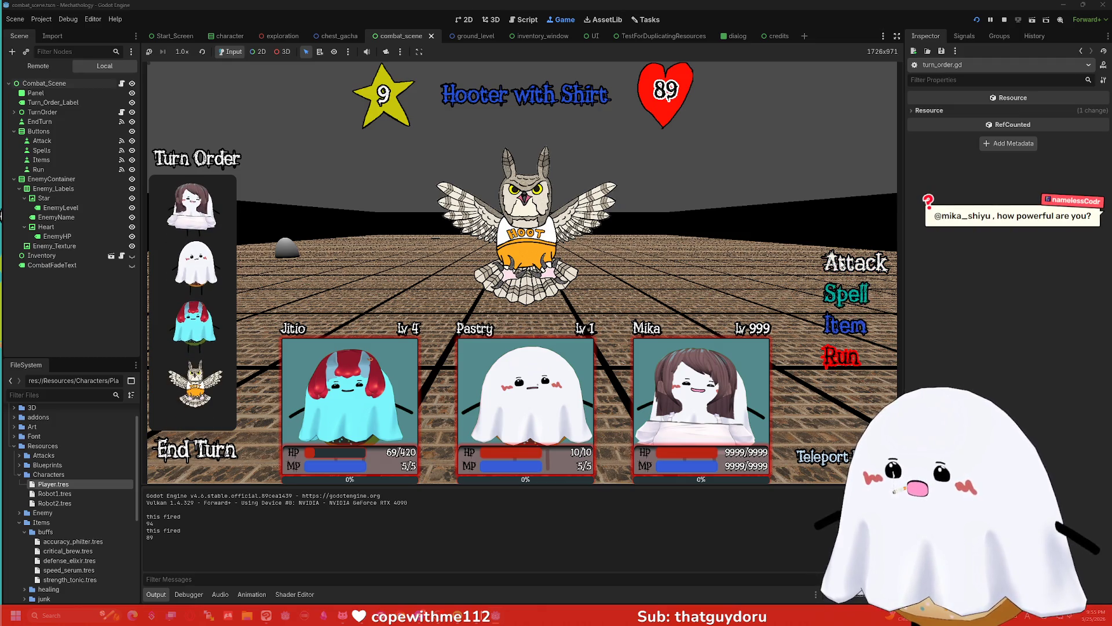
left_click(831, 265)
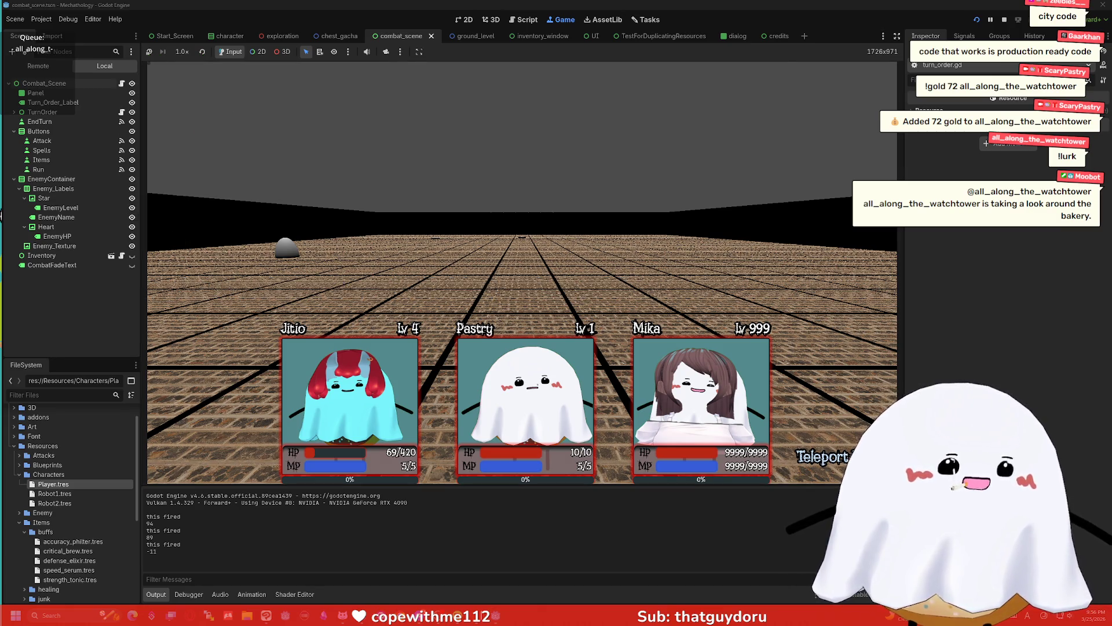
key("alt+Tab")
- Load twitch.tv, then reposition the browser window and make it wider and taller
type("twitch")
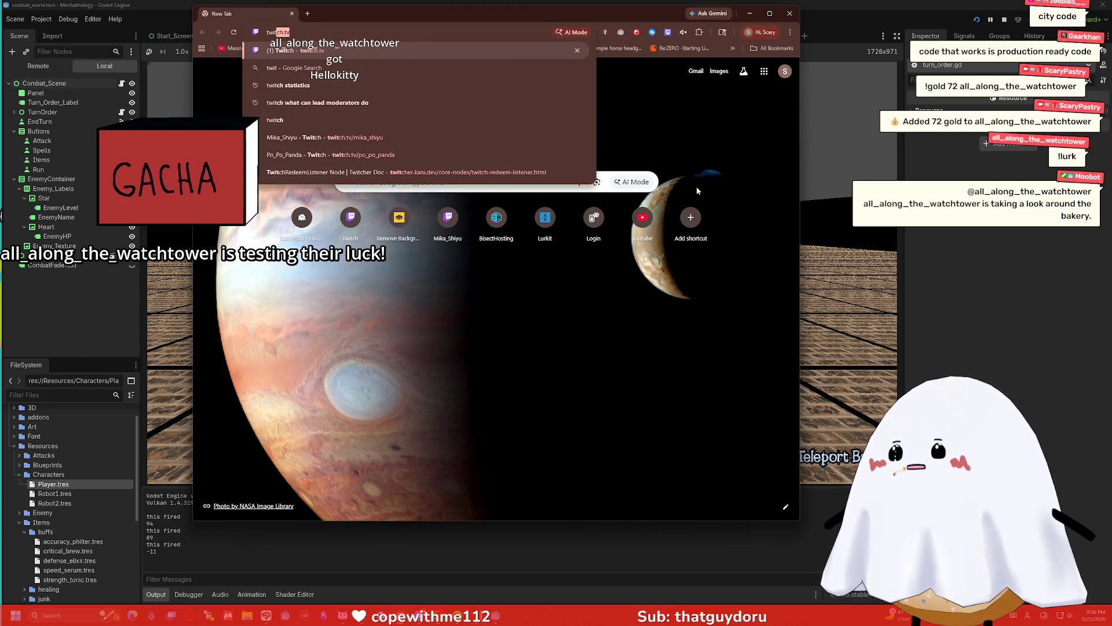
key("Return")
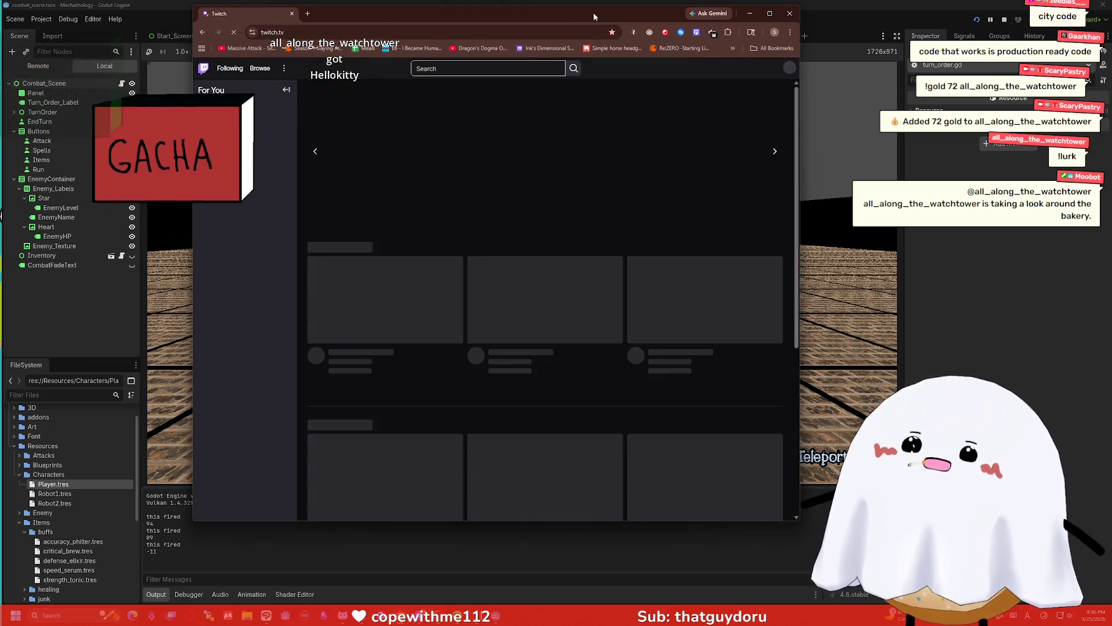
left_click_drag(582, 13, 491, 27)
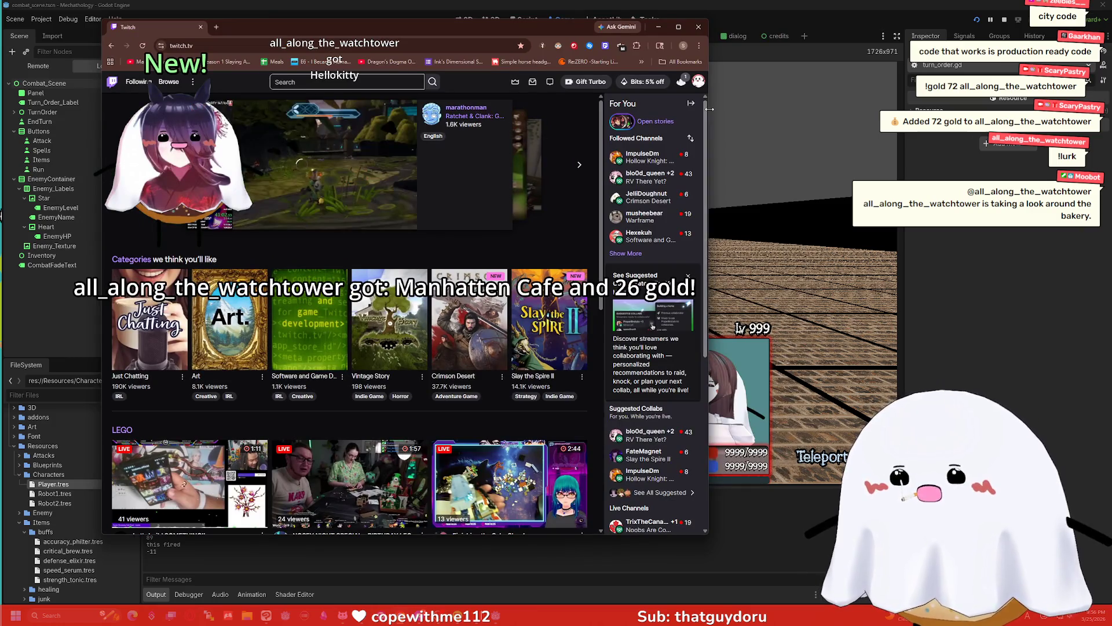
left_click_drag(708, 111, 942, 116)
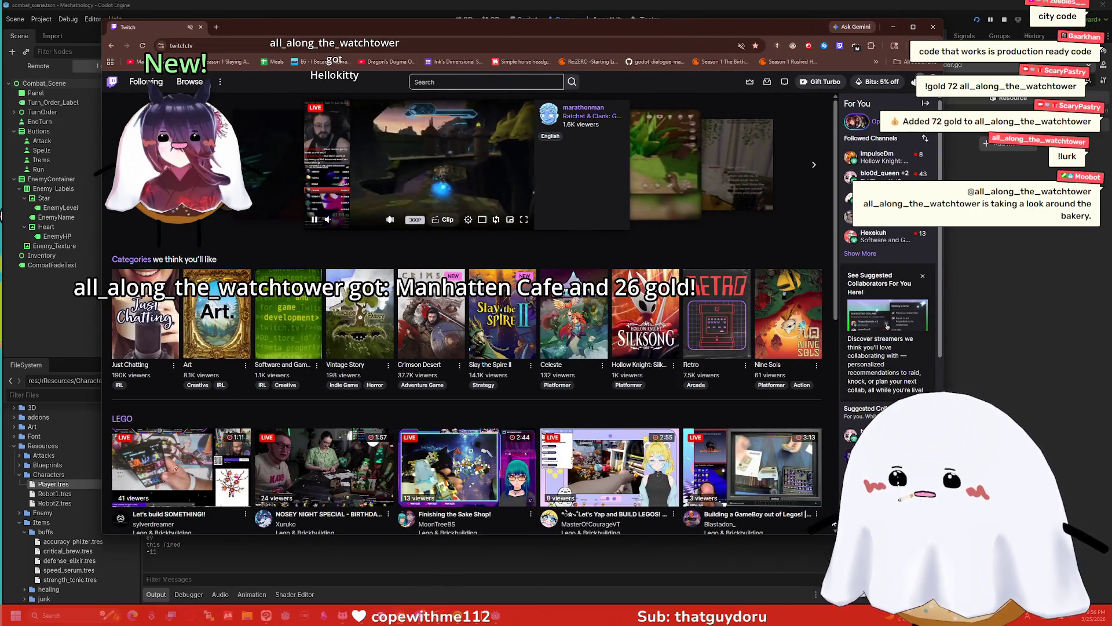
left_click_drag(826, 532, 826, 593)
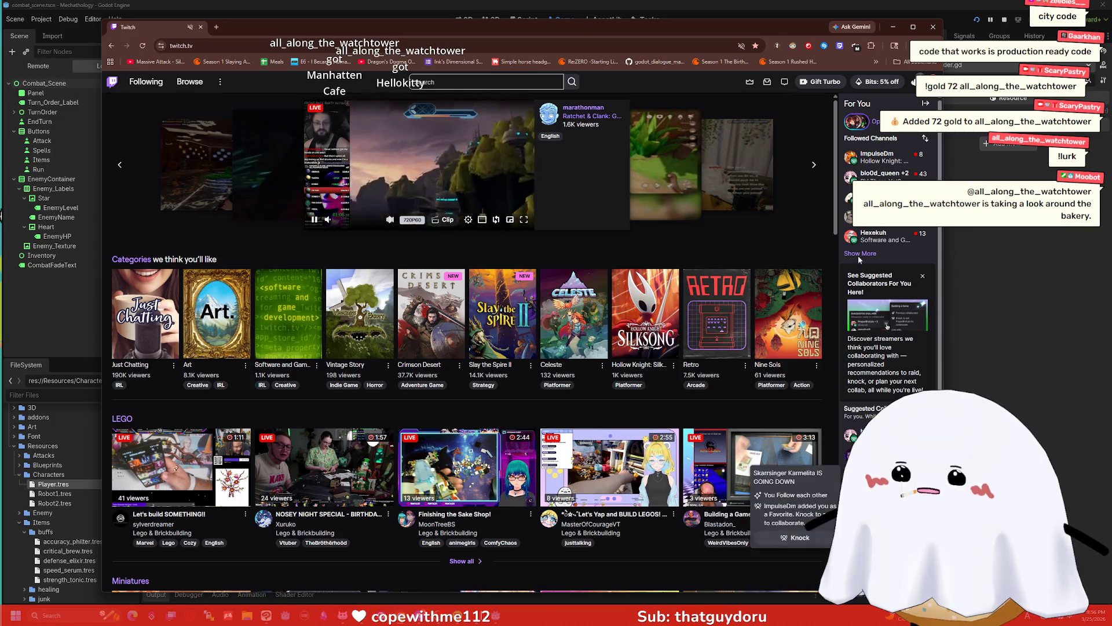
- Expand Followed Channels with Show More, widen the window slightly, and browse the list
mouse_move(869, 175)
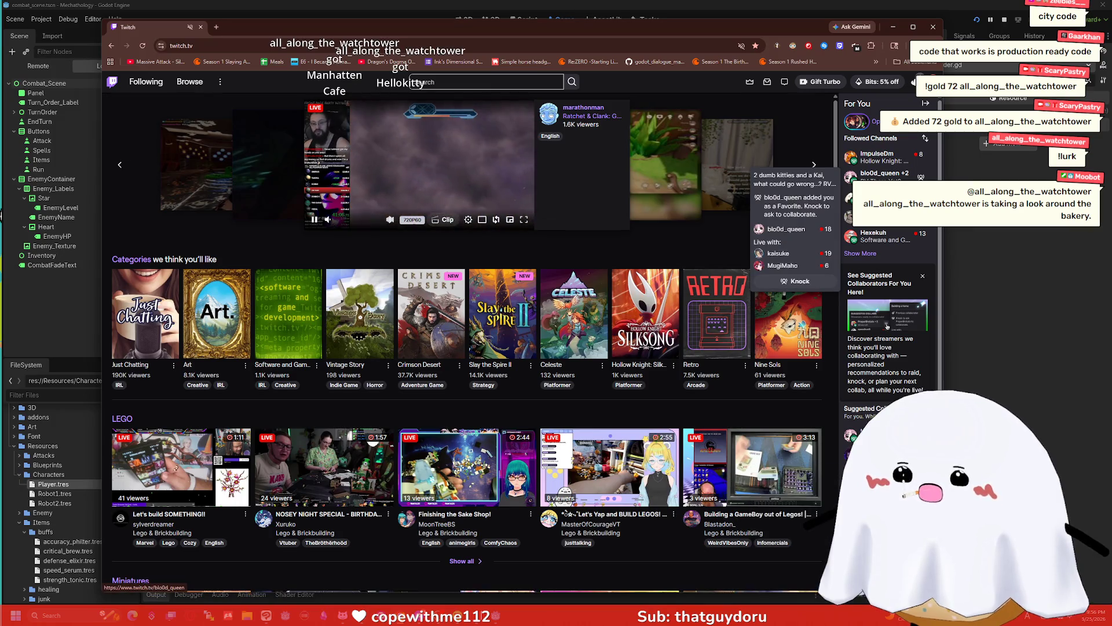
left_click(860, 253)
left_click_drag(943, 261, 1001, 260)
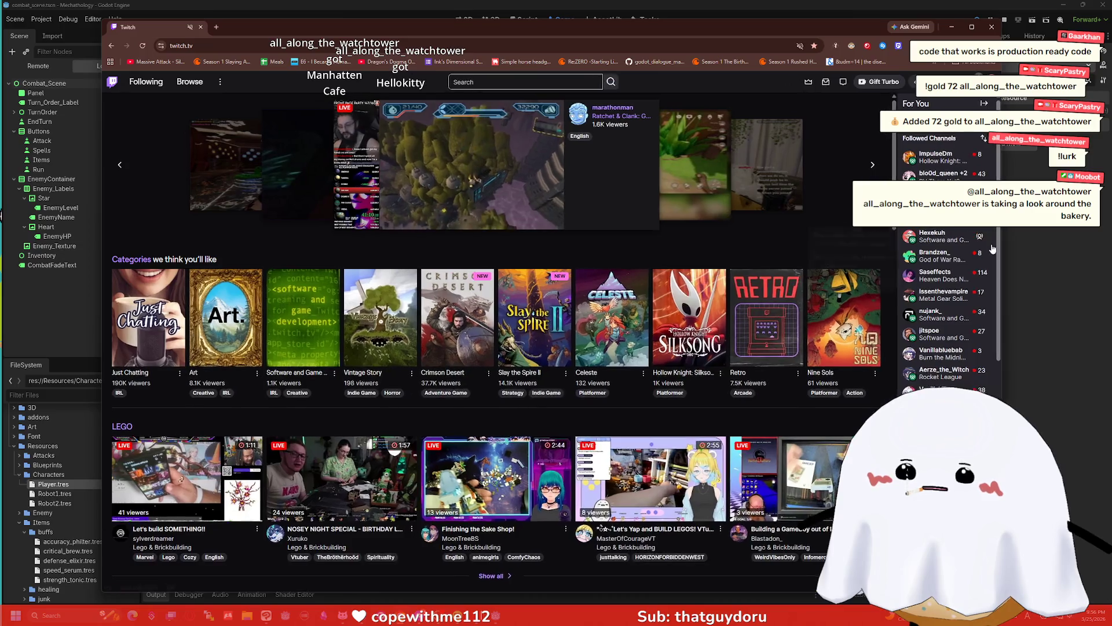
mouse_move(951, 296)
mouse_move(940, 337)
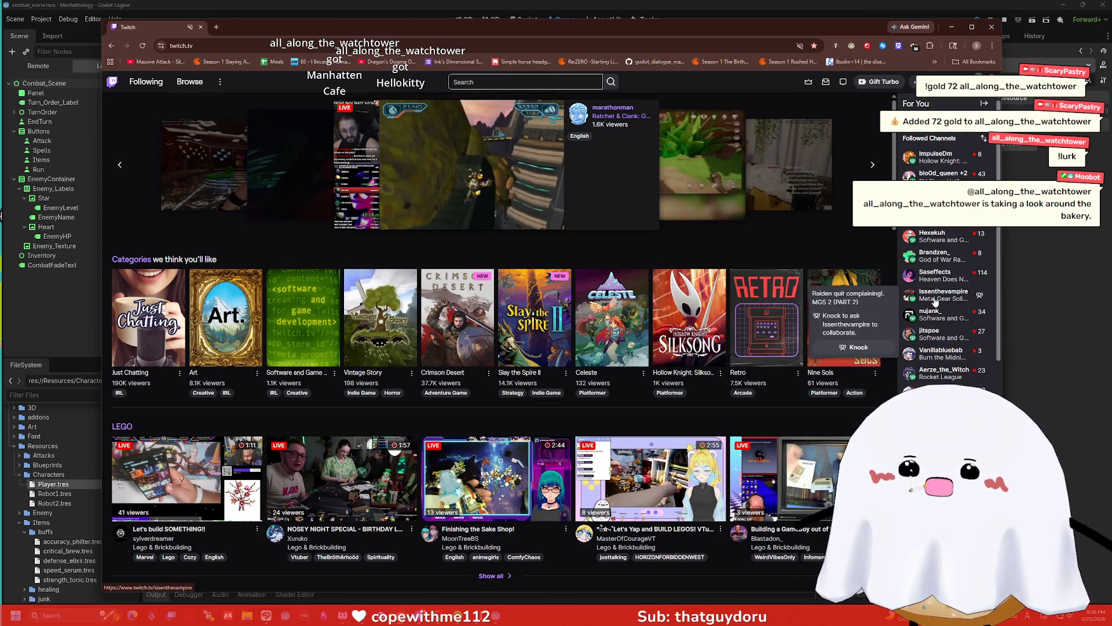
mouse_move(933, 264)
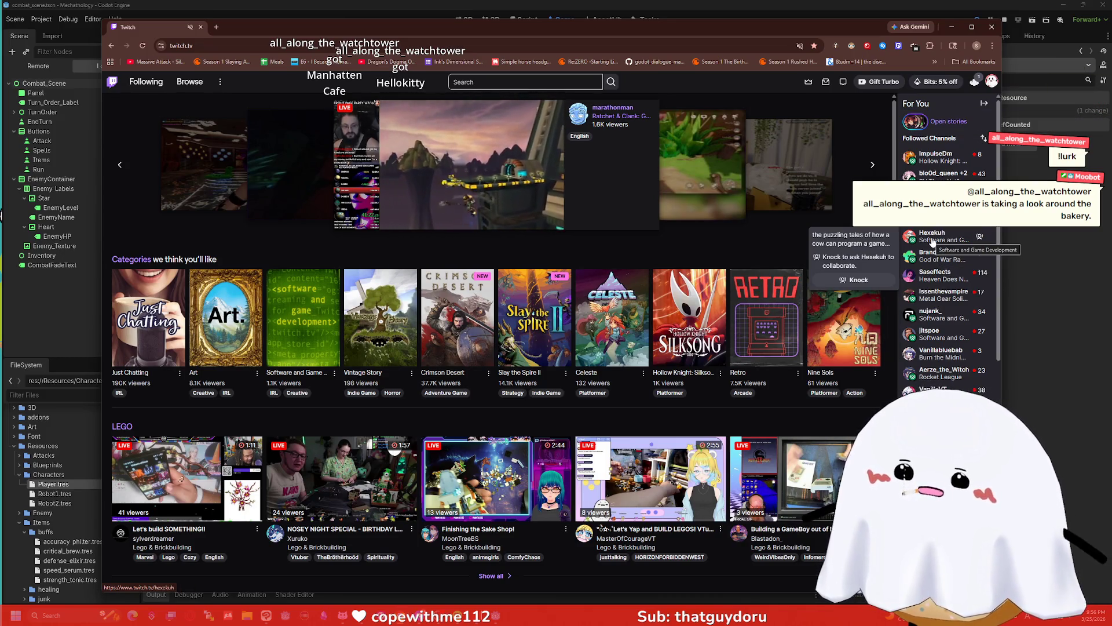
mouse_move(933, 216)
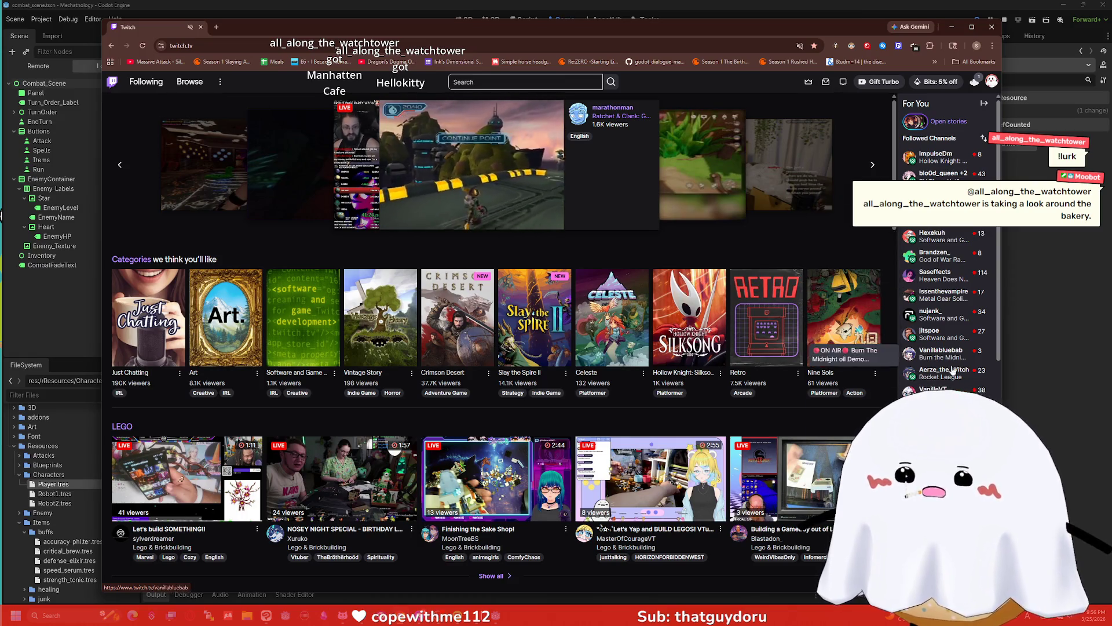
scroll(936, 359, "down", 1)
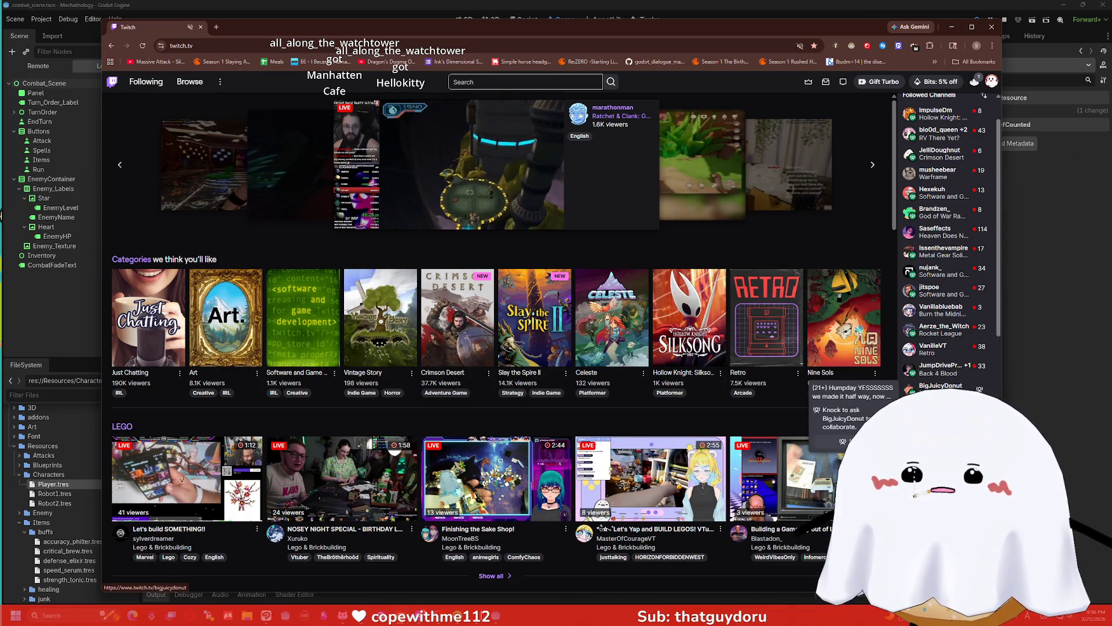
- Preview followed channels in new tabs, close one, then open another channel and dismiss the chat reward banner
middle_click(941, 316)
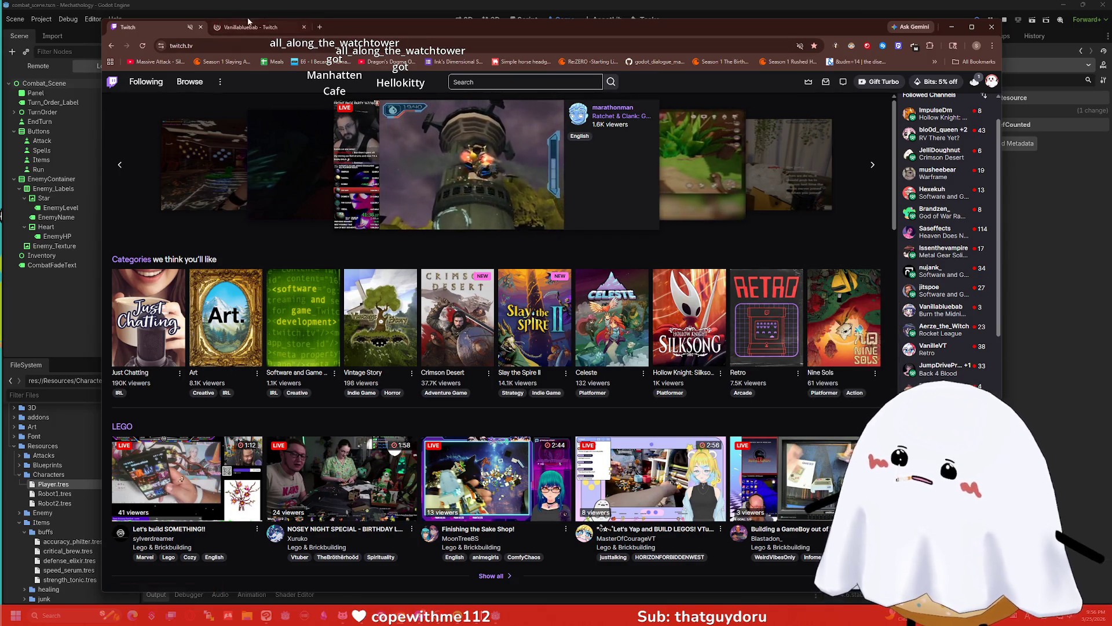
left_click(239, 30)
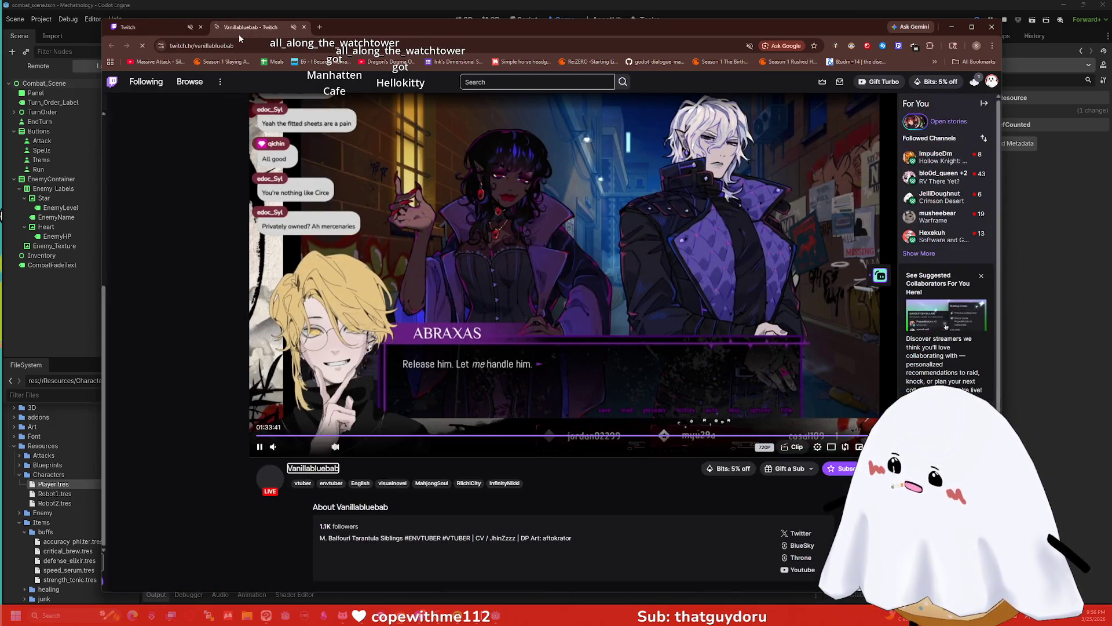
left_click(304, 27)
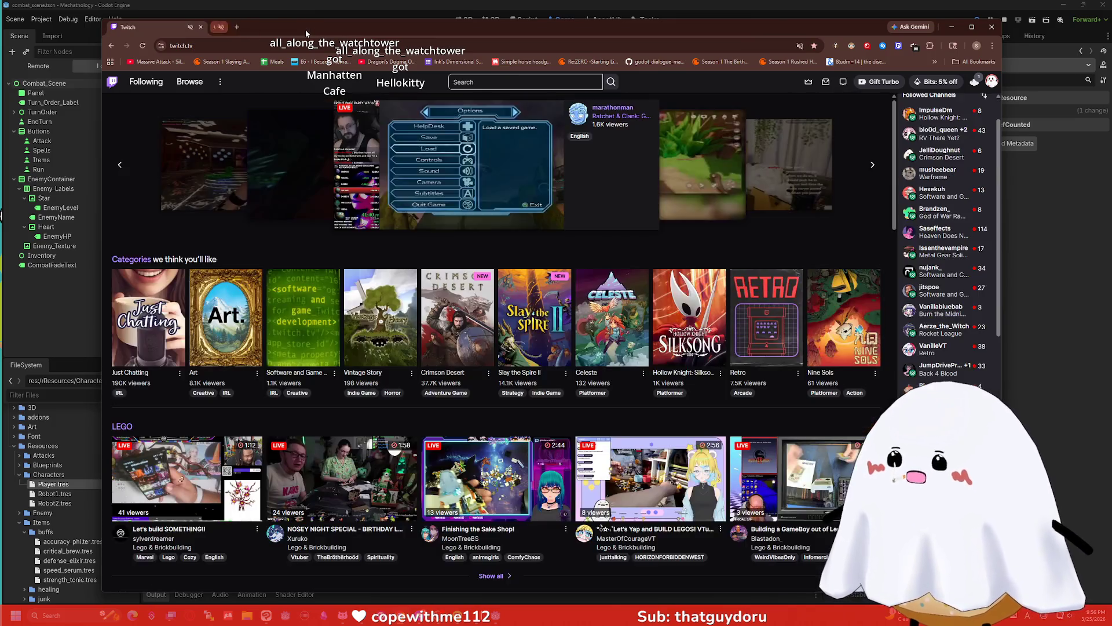
middle_click(937, 330)
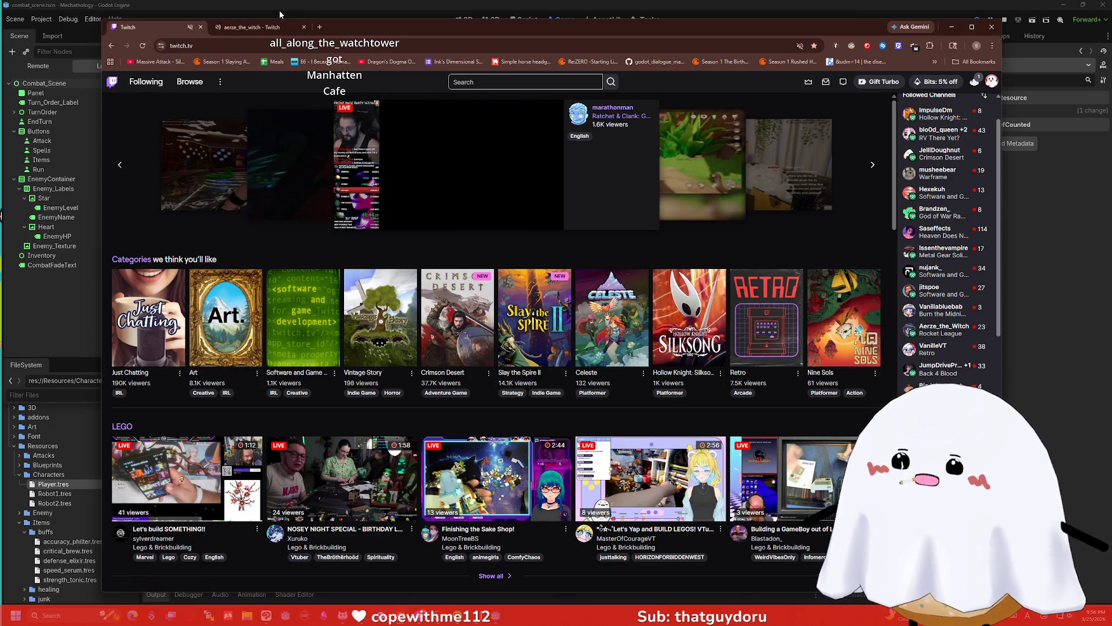
left_click(268, 28)
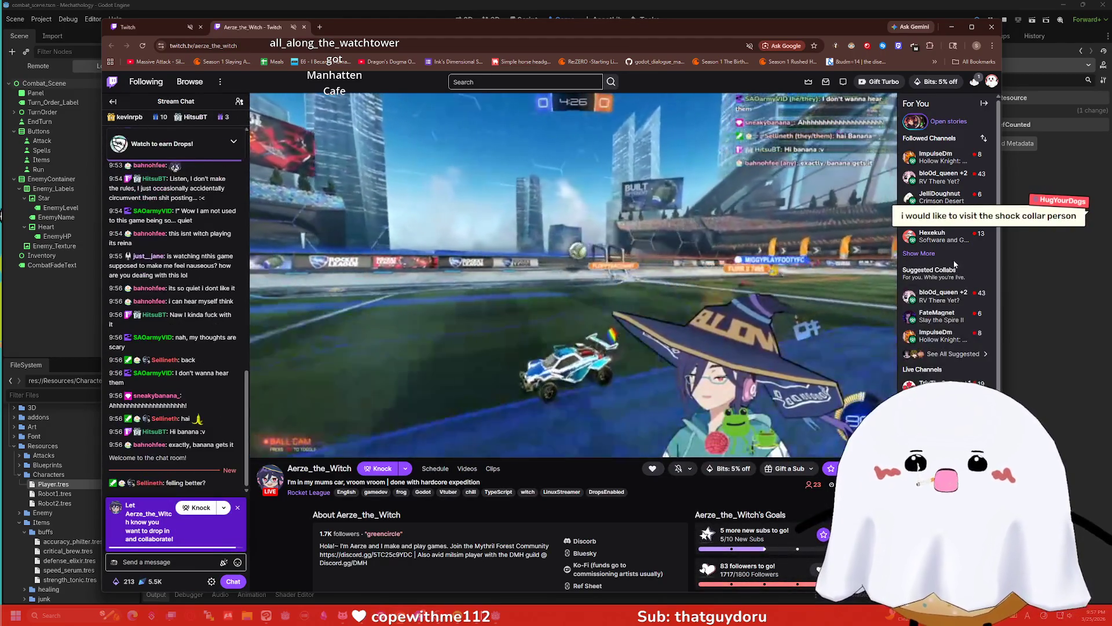
left_click(951, 236)
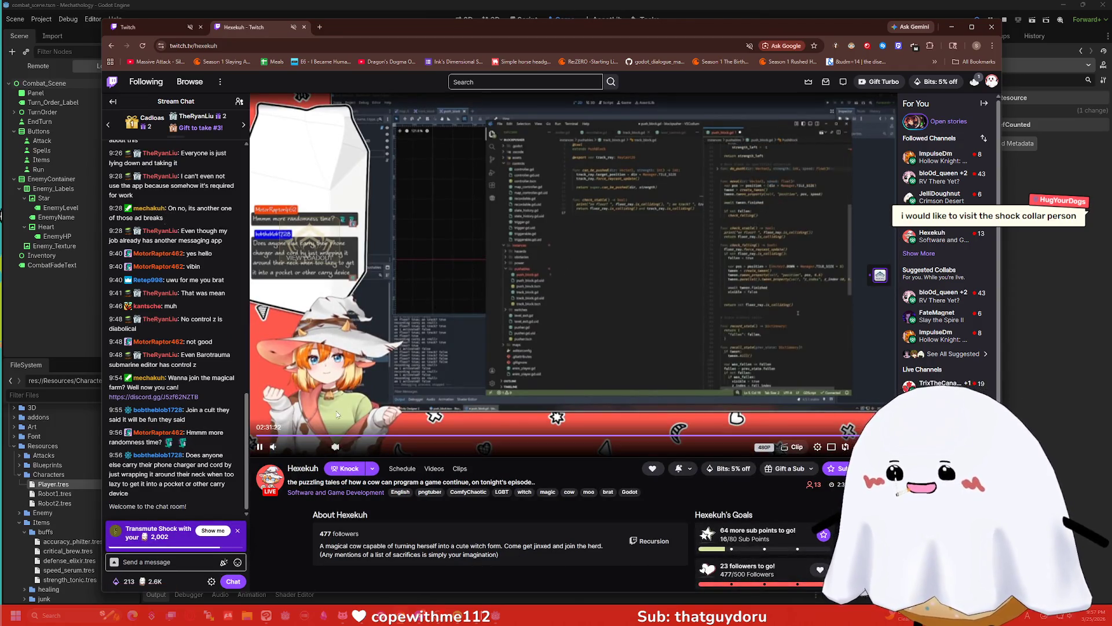
left_click(238, 532)
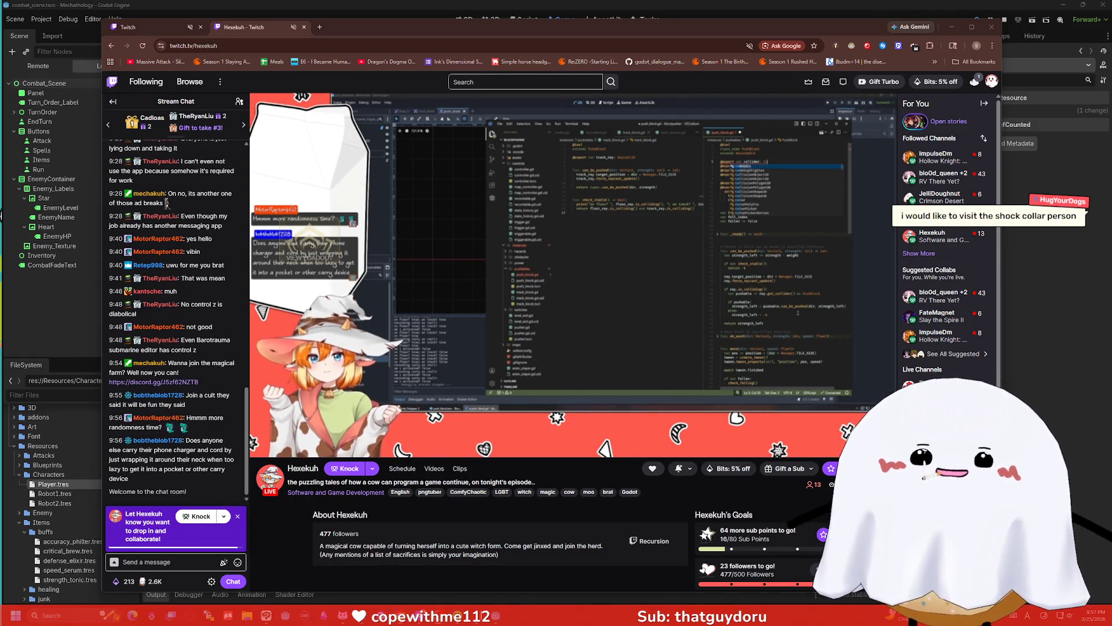